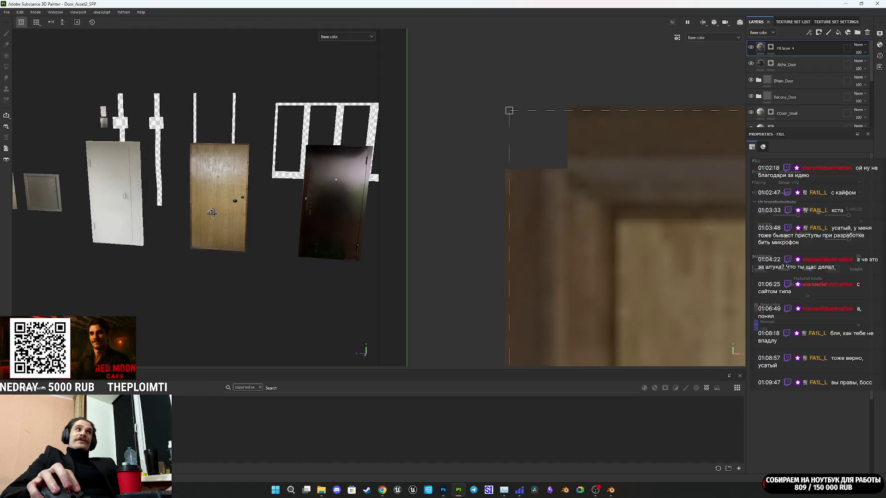
# Orbit, pan and zoom around the door assets to inspect the glass-block window and checker pieces.
pyautogui.moveTo(220, 212); pyautogui.dragTo(403, 242)
pyautogui.scroll(3)
pyautogui.moveTo(193, 229); pyautogui.dragTo(97, 230)
pyautogui.scroll(3)
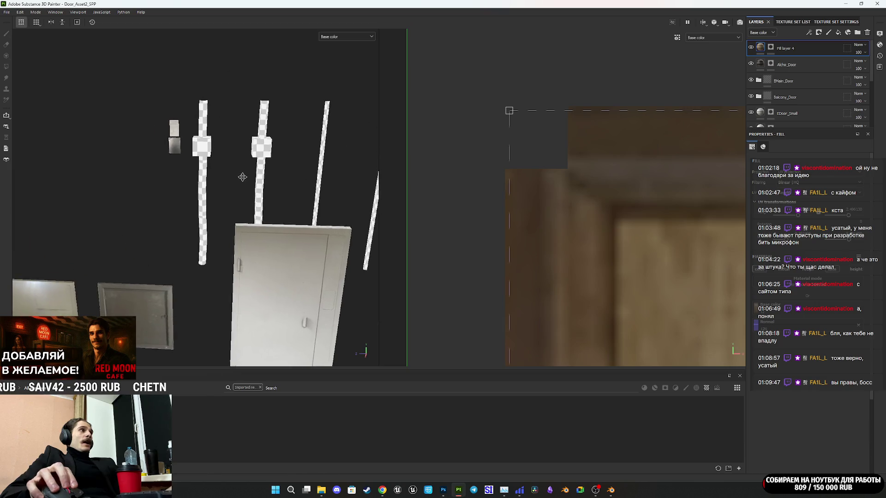
pyautogui.moveTo(224, 179); pyautogui.dragTo(206, 163)
pyautogui.scroll(-3)
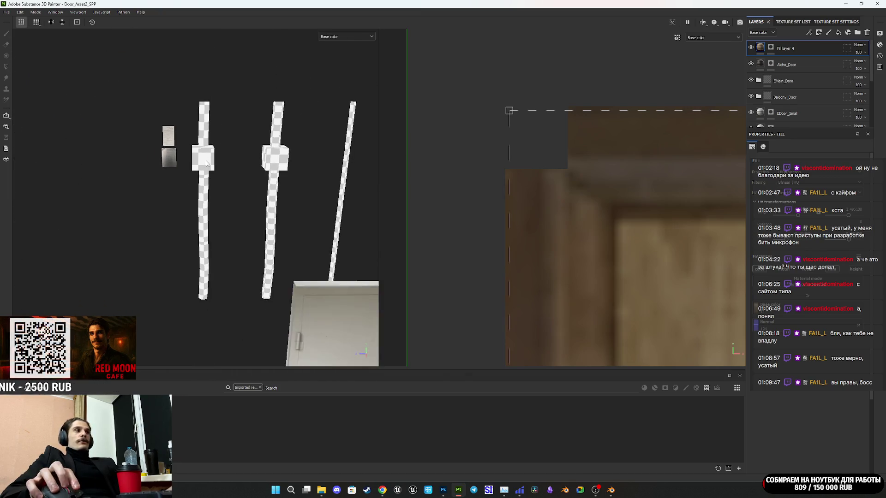
pyautogui.scroll(3)
pyautogui.moveTo(232, 243); pyautogui.dragTo(205, 226)
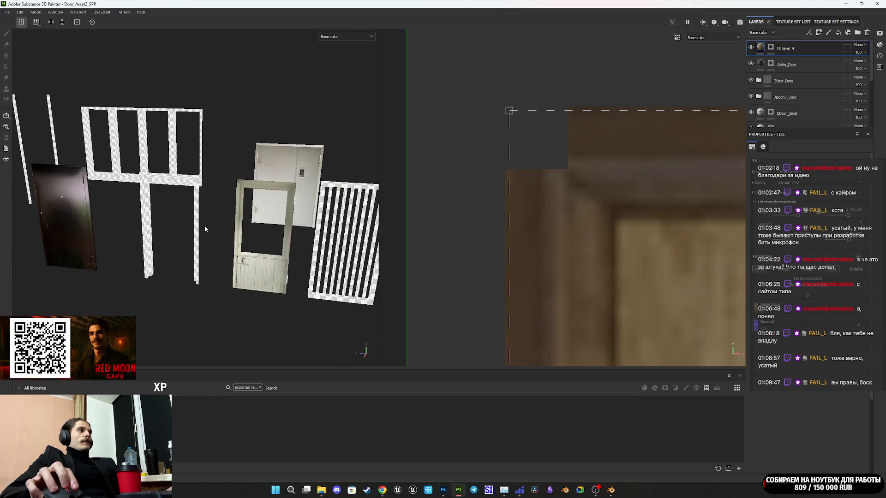
pyautogui.moveTo(275, 266); pyautogui.dragTo(135, 269)
pyautogui.scroll(3)
pyautogui.scroll(-3)
pyautogui.scroll(-3)
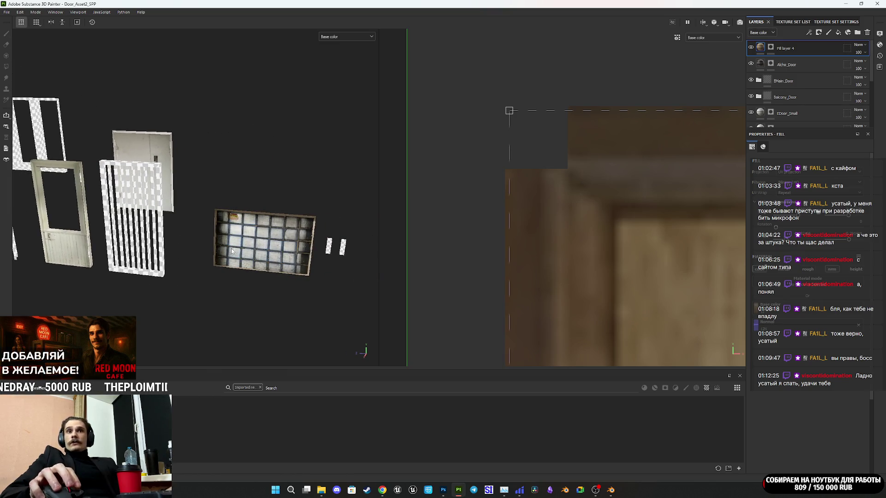
pyautogui.moveTo(280, 263); pyautogui.dragTo(29, 224)
pyautogui.scroll(3)
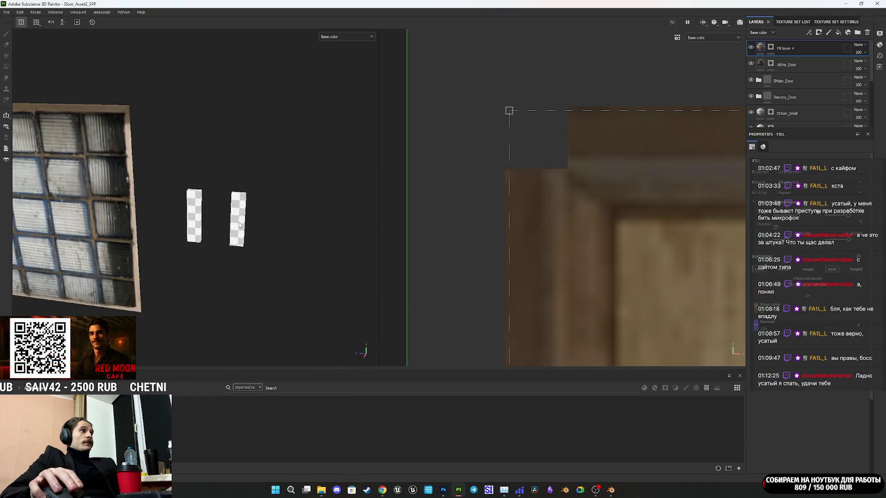
pyautogui.moveTo(239, 225); pyautogui.dragTo(219, 225)
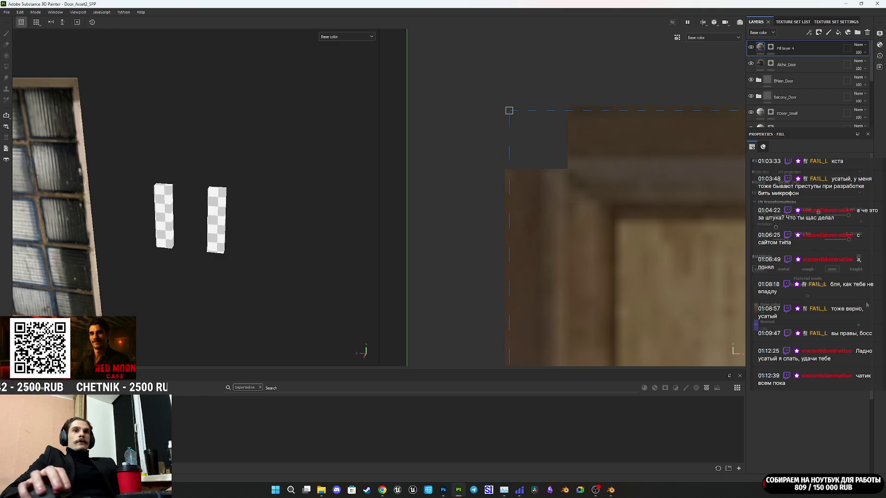
pyautogui.moveTo(378, 249); pyautogui.dragTo(194, 231)
pyautogui.moveTo(800, 339); pyautogui.dragTo(258, 237)
pyautogui.moveTo(258, 238); pyautogui.dragTo(164, 251)
pyautogui.scroll(3)
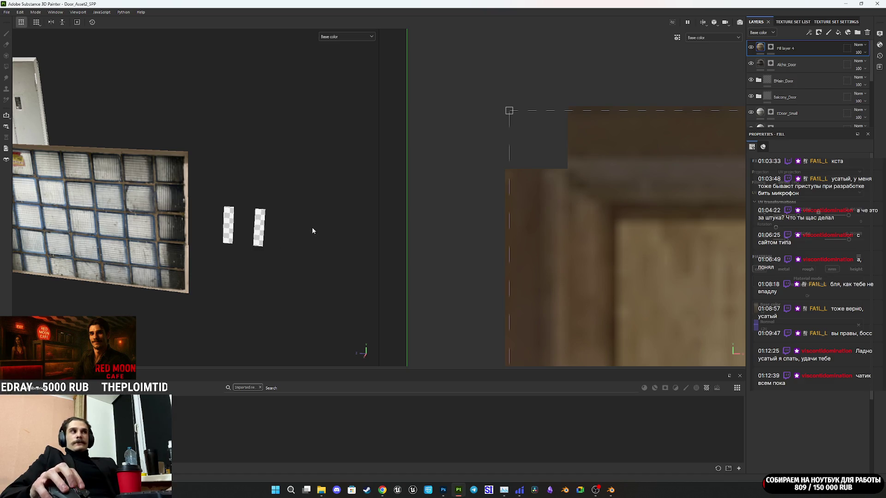
pyautogui.moveTo(251, 234); pyautogui.dragTo(259, 231)
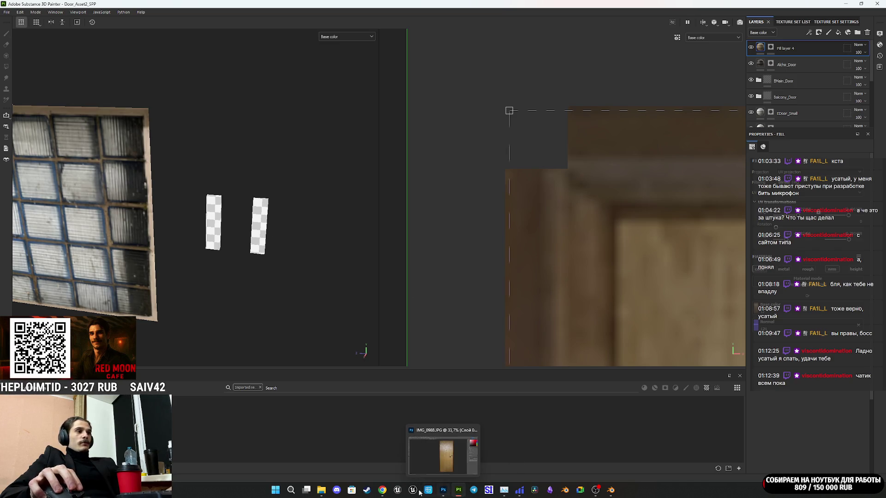
# Check the Twitch stream-manager dashboard in Chrome, then return to Substance 3D Painter.
pyautogui.moveTo(382, 488)
pyautogui.click(367, 465)
pyautogui.click(206, 3)
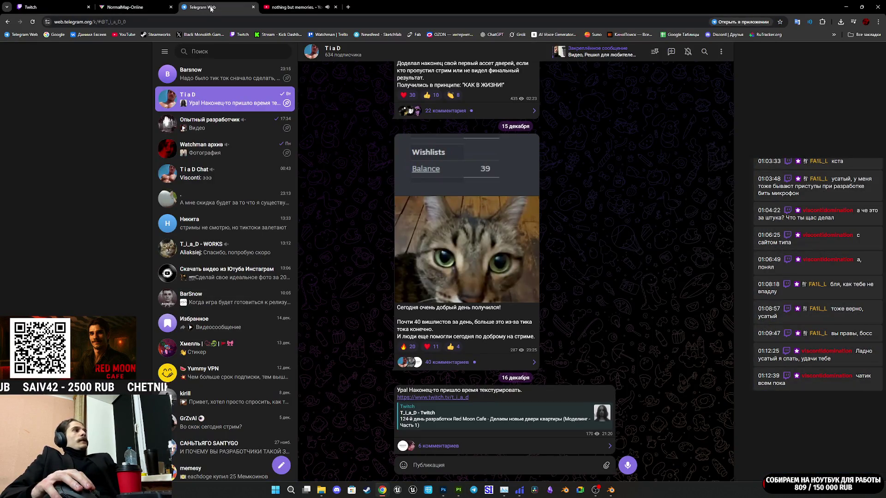
pyautogui.click(64, 3)
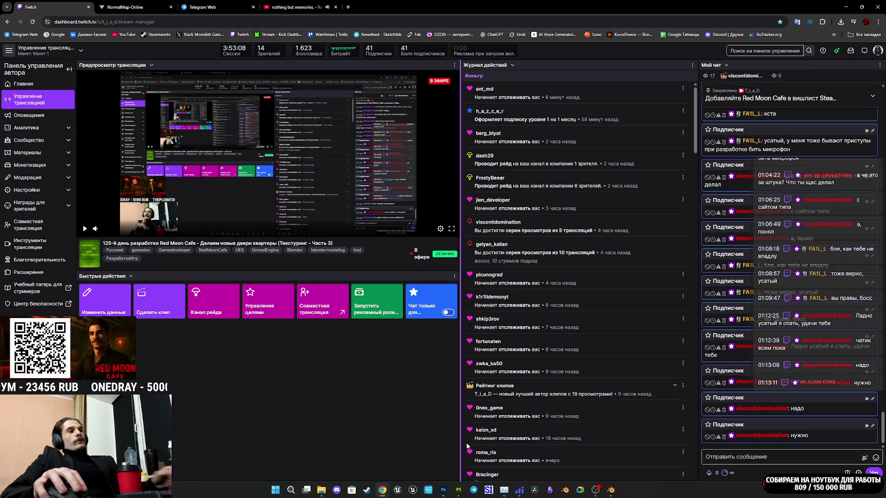
pyautogui.click(458, 493)
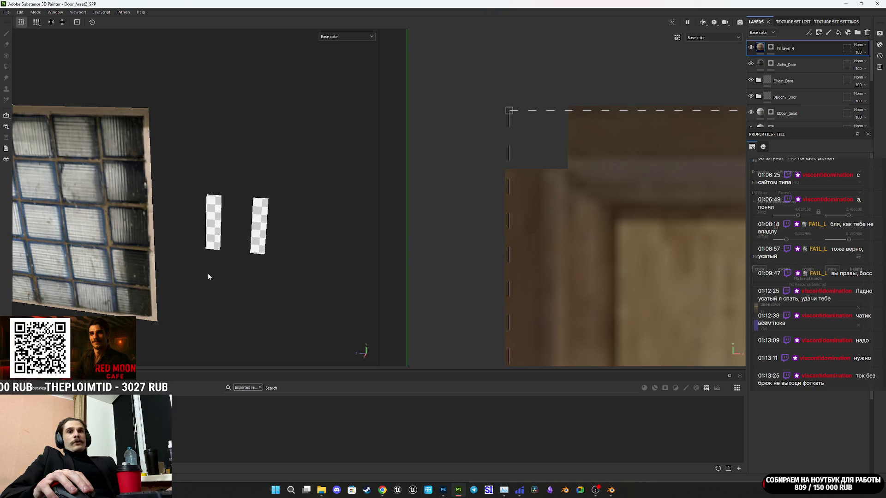
pyautogui.moveTo(206, 272); pyautogui.dragTo(95, 237)
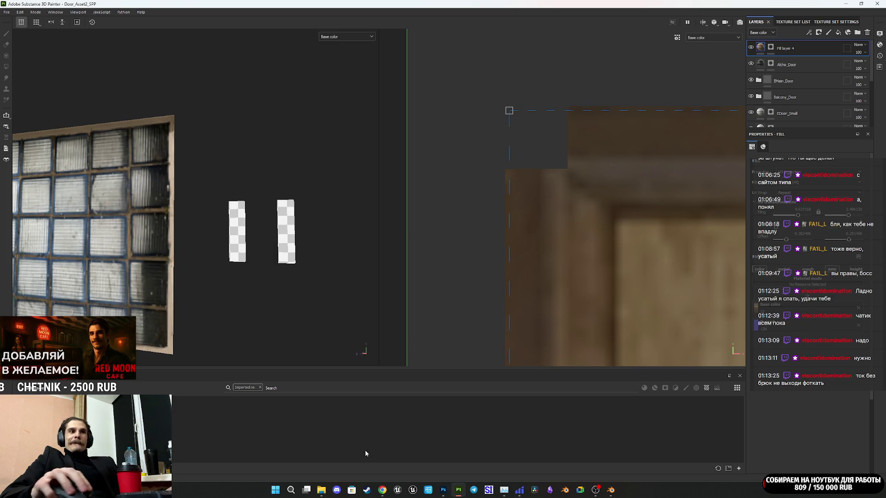
# View the Twitch dashboard in Chrome, then switch to Photoshop to open IMG_1040 (2).JPG.
pyautogui.moveTo(383, 489)
pyautogui.click(364, 461)
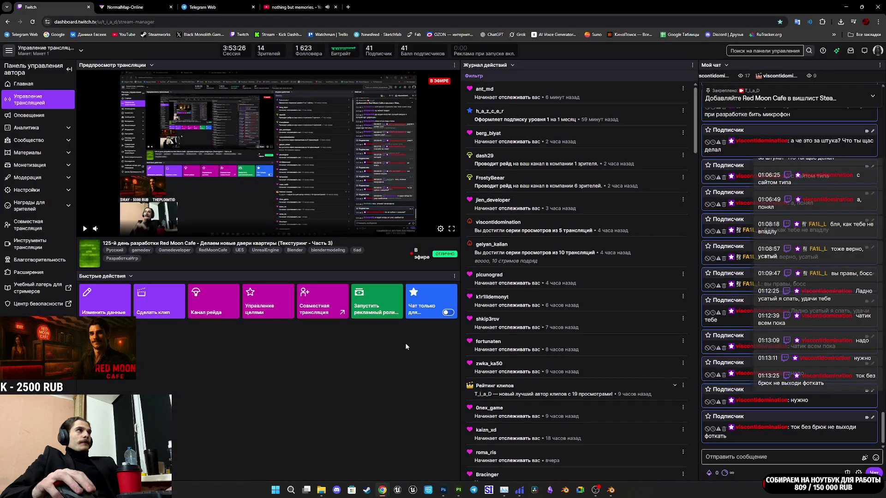
pyautogui.moveTo(502, 487)
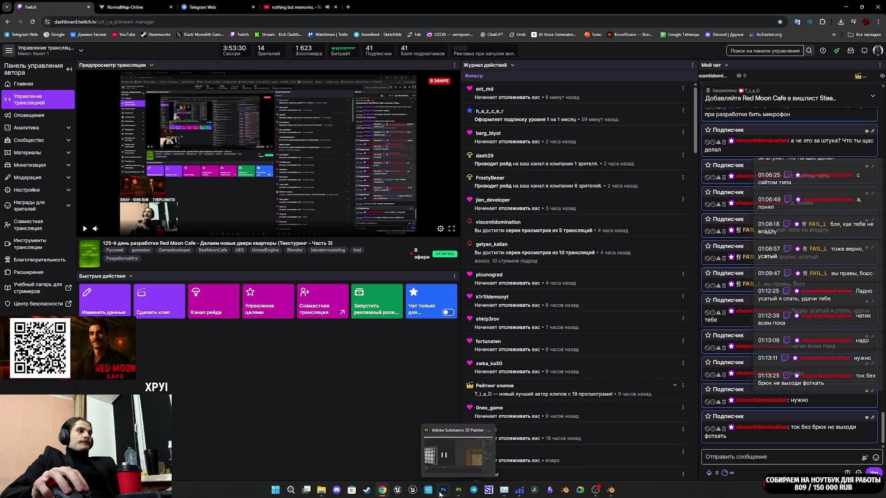
pyautogui.click(440, 493)
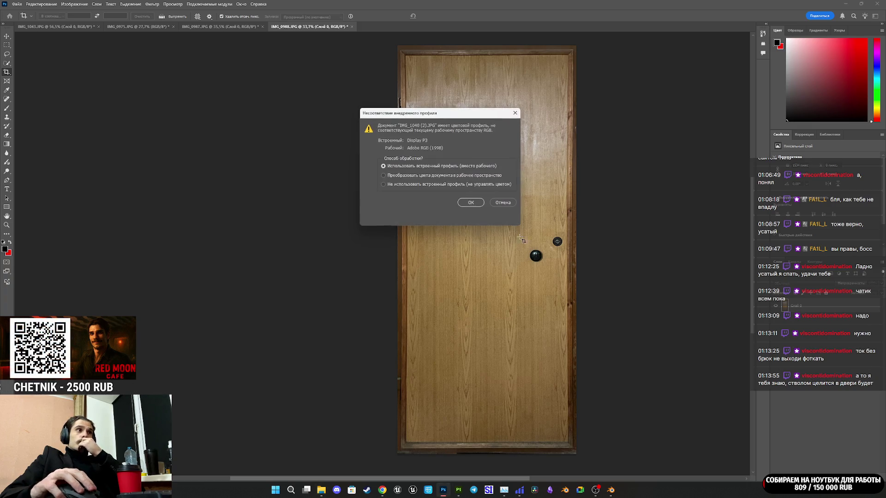
# Open IMG_1040 (2).JPG keeping its embedded profile, and unlock its background as layer Слой 0.
pyautogui.click(467, 203)
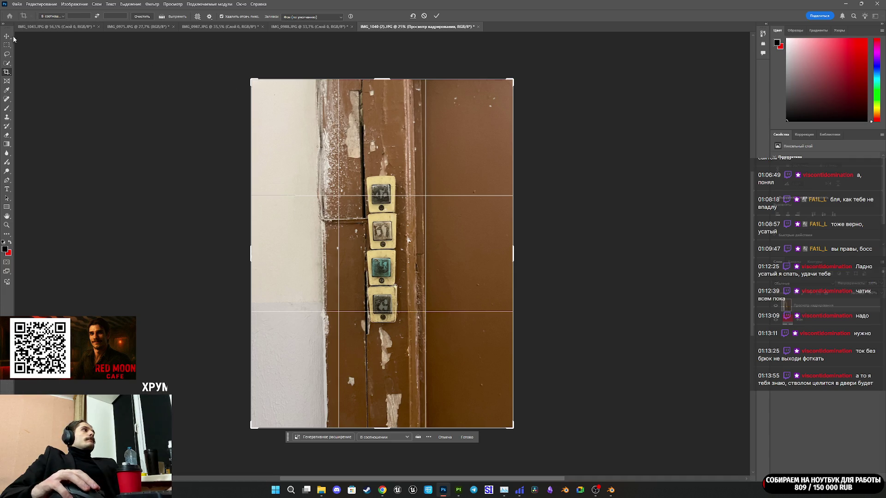
pyautogui.click(9, 37)
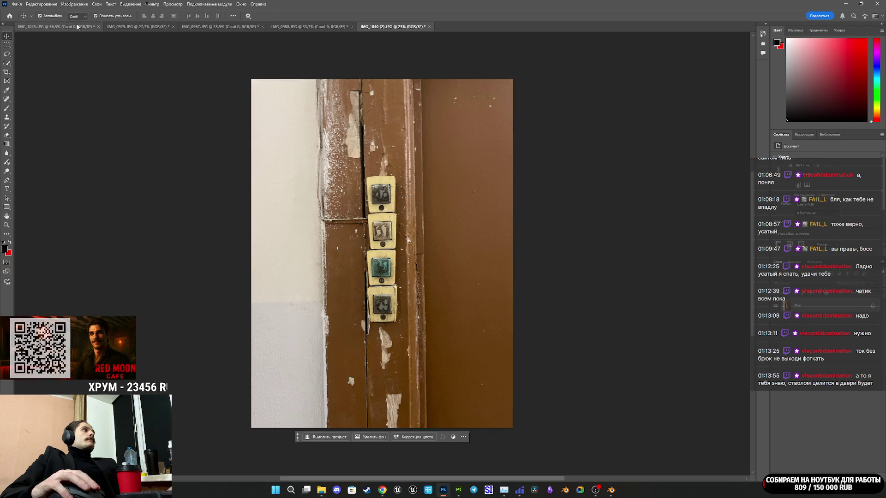
pyautogui.hotkey('ctrl', 't')
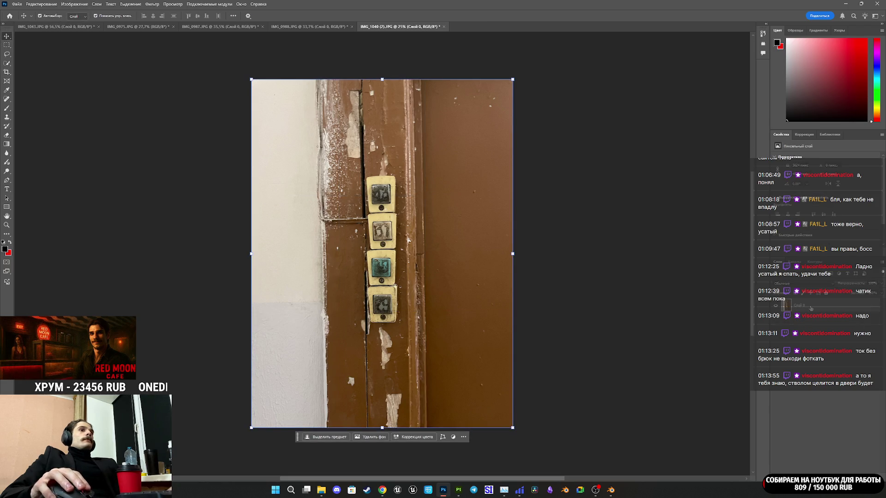
pyautogui.click(42, 4)
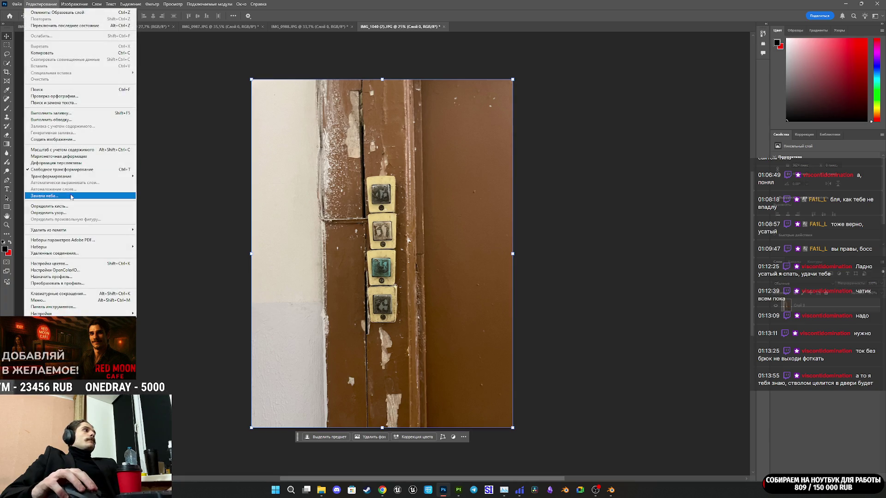
pyautogui.click(63, 169)
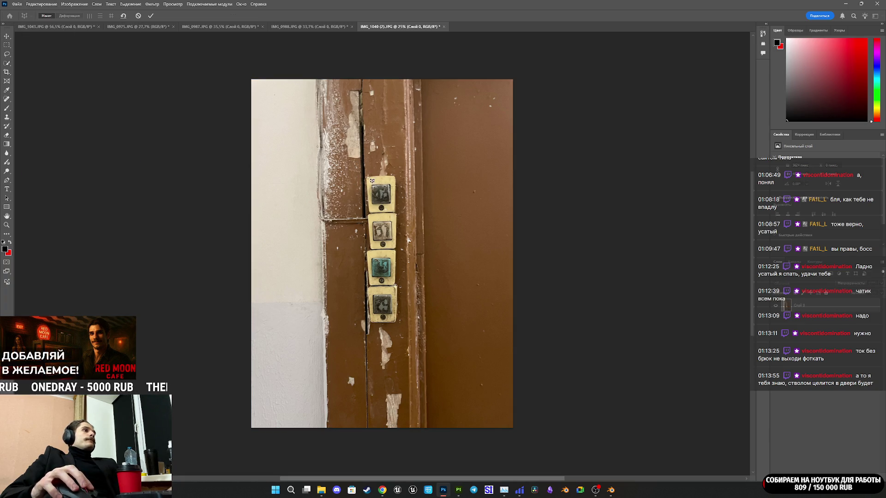
# Fit a Perspective Warp quad to the four switch plates' corners and straighten them upright.
pyautogui.moveTo(367, 177); pyautogui.dragTo(398, 323)
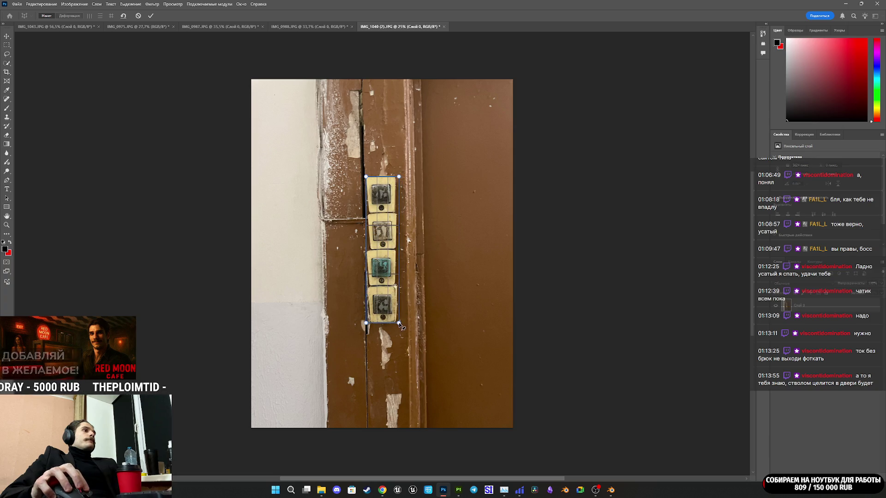
pyautogui.scroll(3)
pyautogui.moveTo(415, 195); pyautogui.dragTo(407, 195)
pyautogui.moveTo(304, 197); pyautogui.dragTo(304, 197)
pyautogui.scroll(-3)
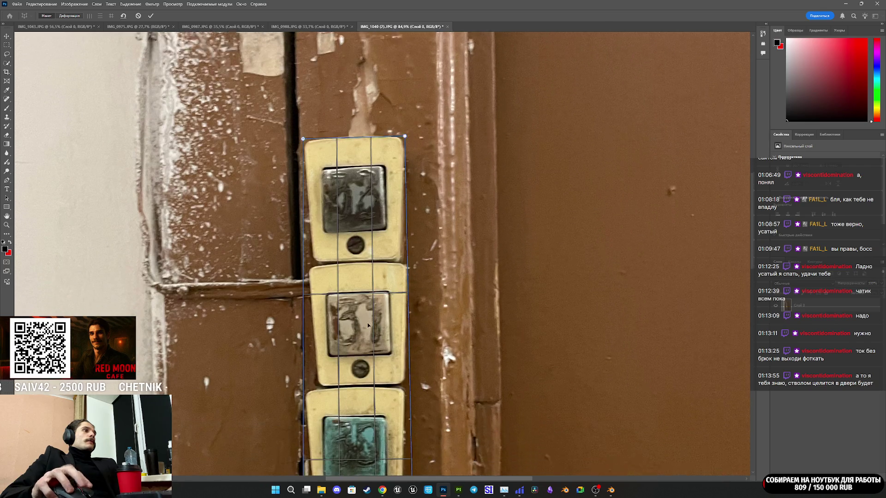
pyautogui.moveTo(415, 398); pyautogui.dragTo(413, 398)
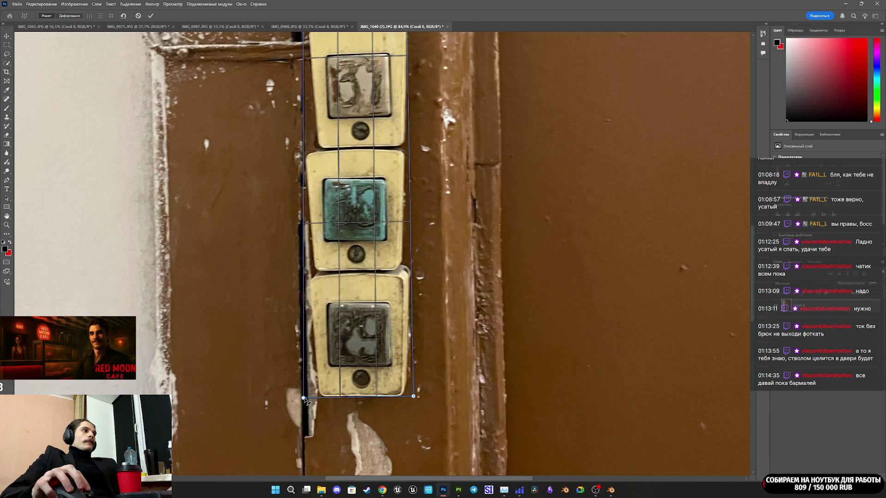
pyautogui.moveTo(303, 399); pyautogui.dragTo(310, 399)
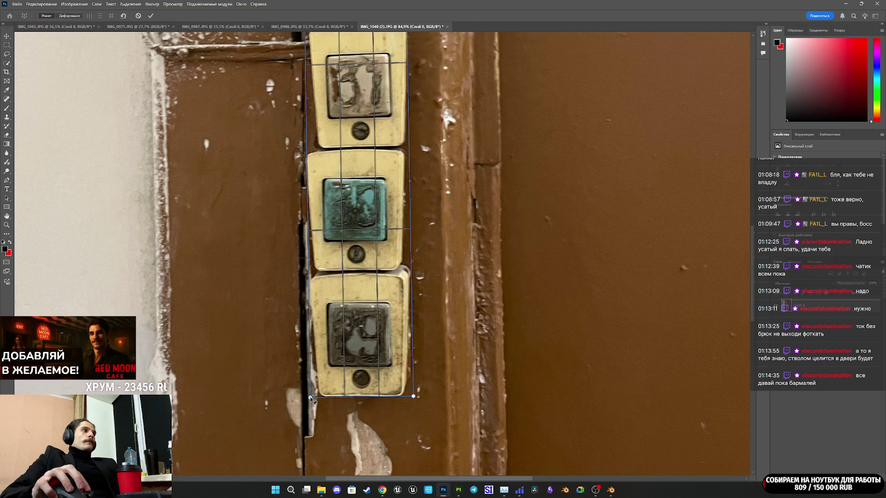
pyautogui.scroll(3)
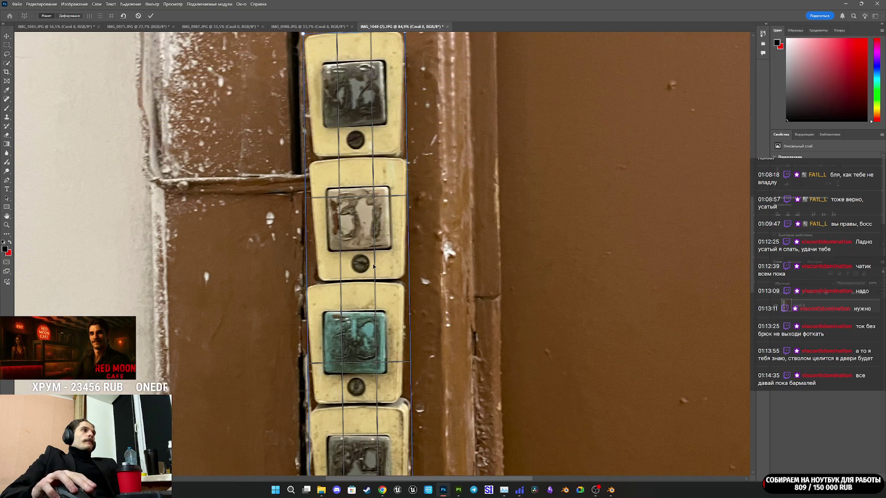
pyautogui.scroll(-3)
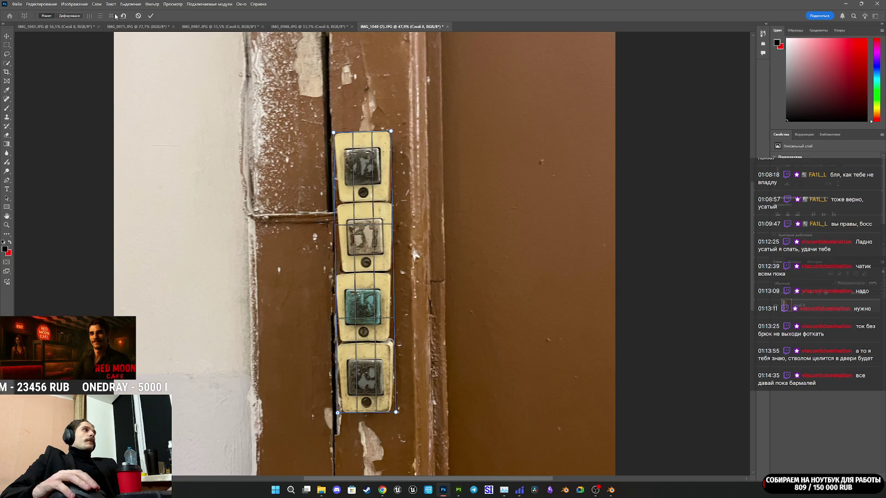
pyautogui.click(123, 16)
pyautogui.click(150, 15)
# Crop the photo by trimming the bottom, lowering the top and pulling the right edge in.
pyautogui.press('c')
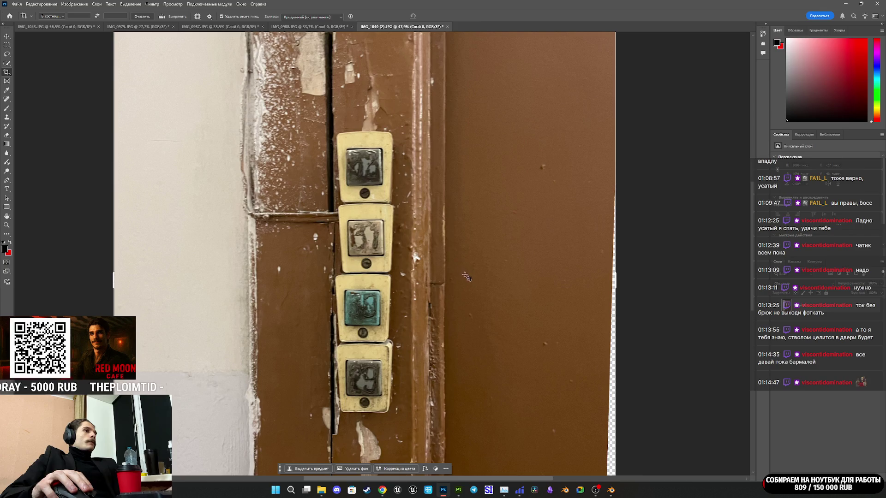
pyautogui.scroll(-3)
pyautogui.scroll(-3)
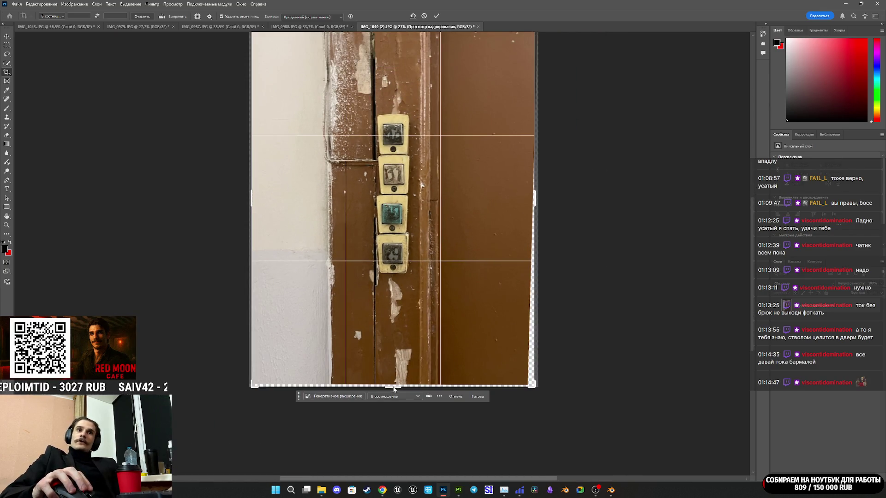
pyautogui.moveTo(393, 386); pyautogui.dragTo(401, 330)
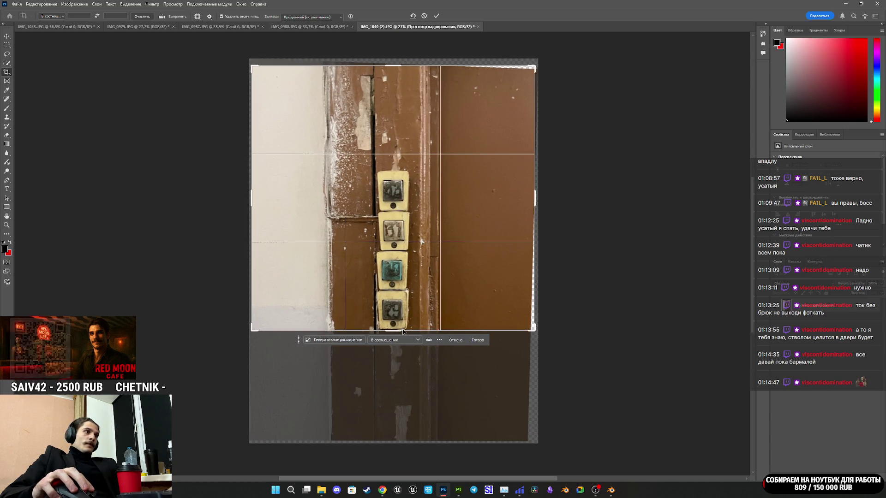
pyautogui.moveTo(392, 65); pyautogui.dragTo(407, 116)
pyautogui.moveTo(538, 199); pyautogui.dragTo(337, 199)
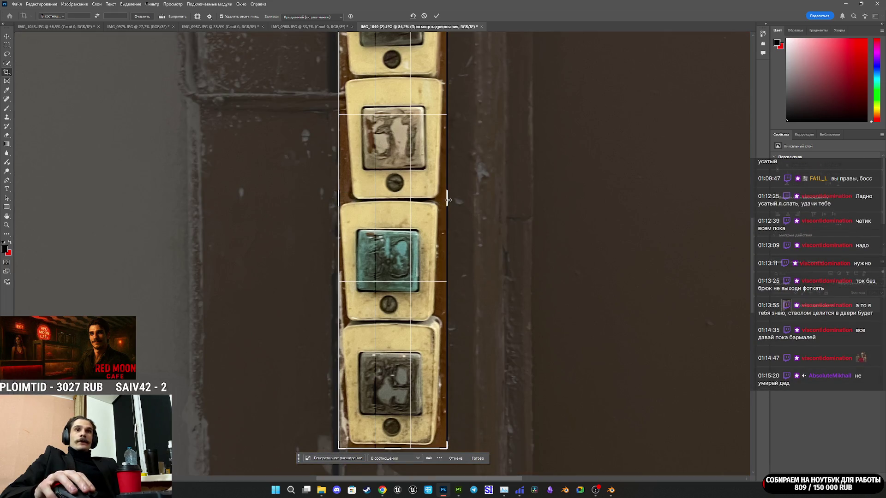
# Zoom in on the crop box and nudge its right edge slightly inward.
pyautogui.scroll(3)
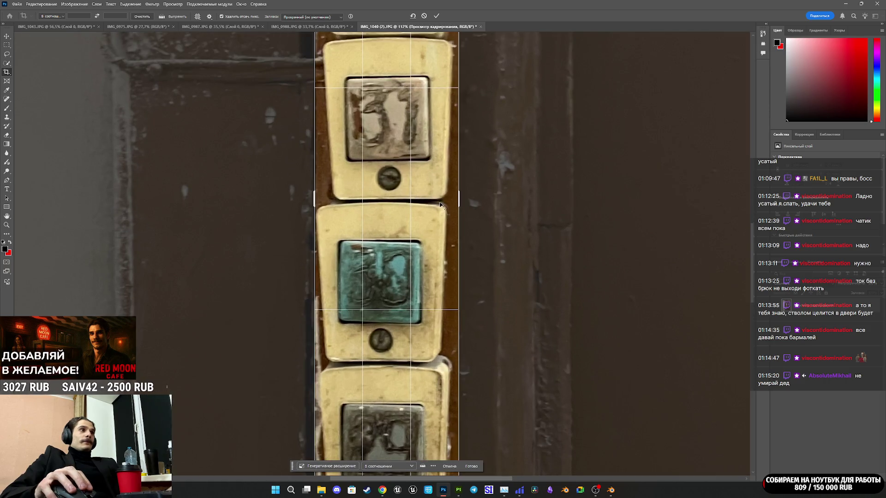
pyautogui.scroll(-3)
pyautogui.scroll(3)
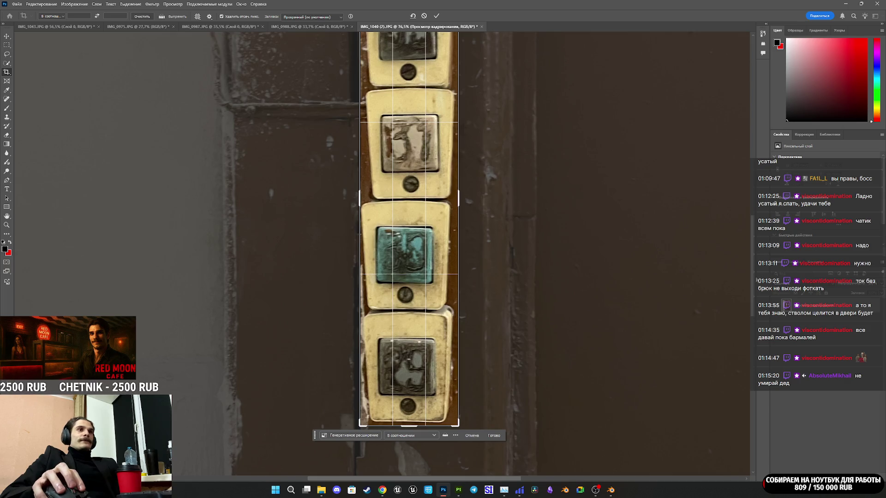
pyautogui.scroll(3)
pyautogui.scroll(-3)
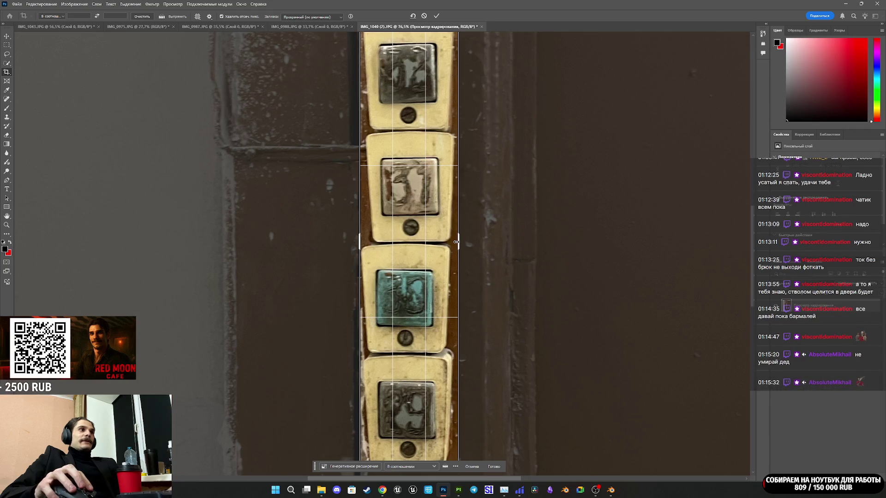
pyautogui.moveTo(456, 241); pyautogui.dragTo(455, 246)
pyautogui.scroll(3)
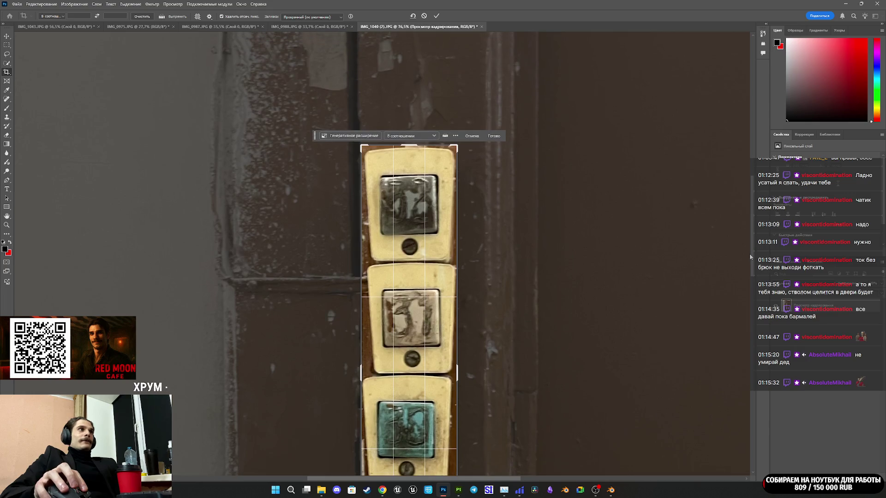
pyautogui.scroll(-3)
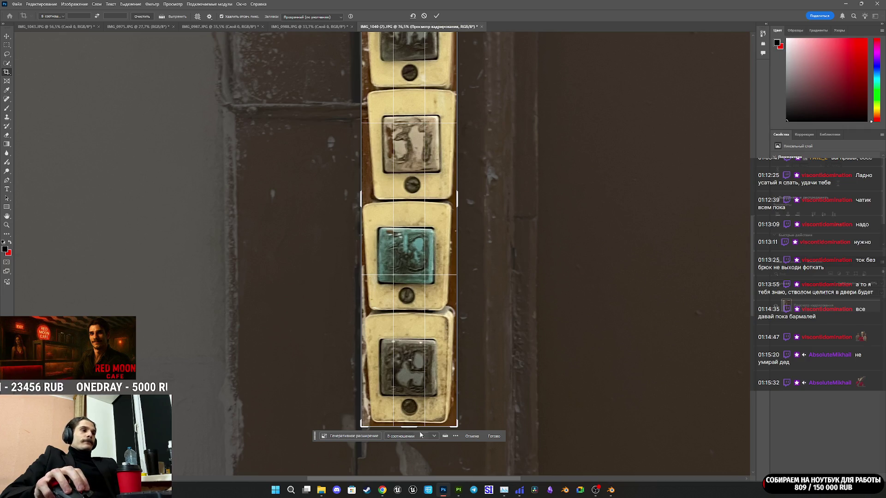
# Expand the crop right, left, down and up around all four doorbells and apply it.
pyautogui.moveTo(455, 495)
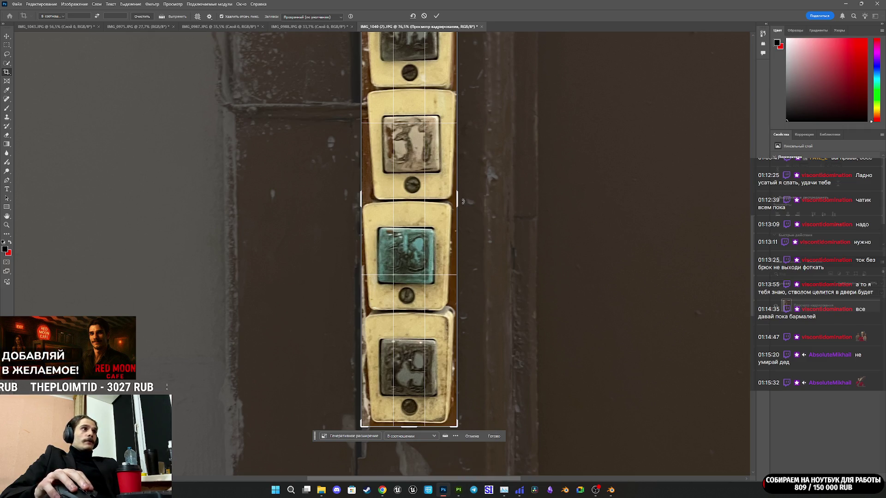
pyautogui.moveTo(457, 199); pyautogui.dragTo(468, 194)
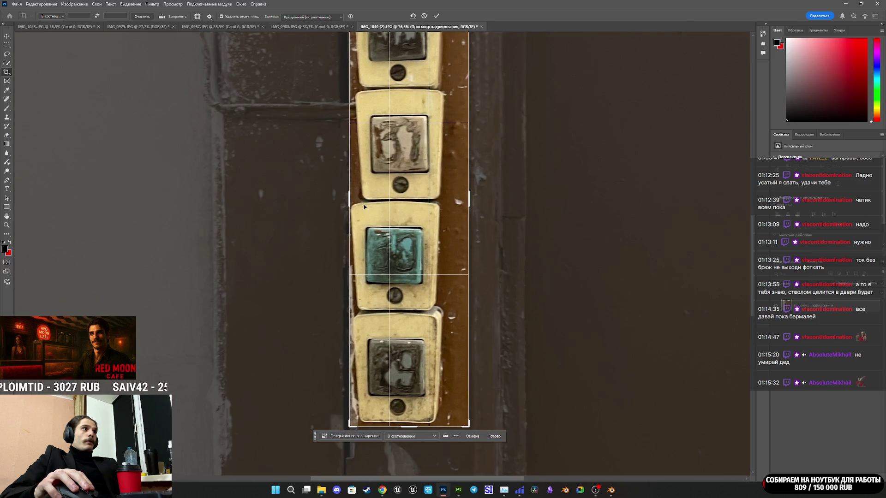
pyautogui.moveTo(349, 198); pyautogui.dragTo(333, 203)
pyautogui.moveTo(408, 426); pyautogui.dragTo(408, 439)
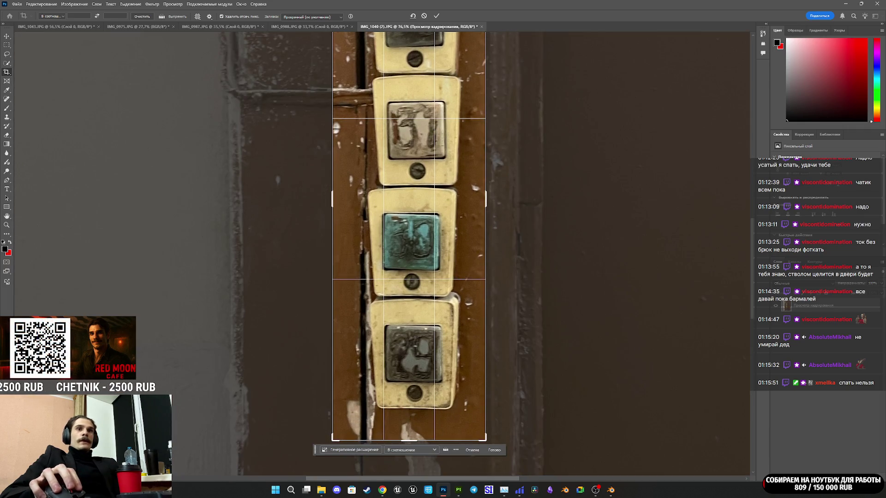
pyautogui.scroll(3)
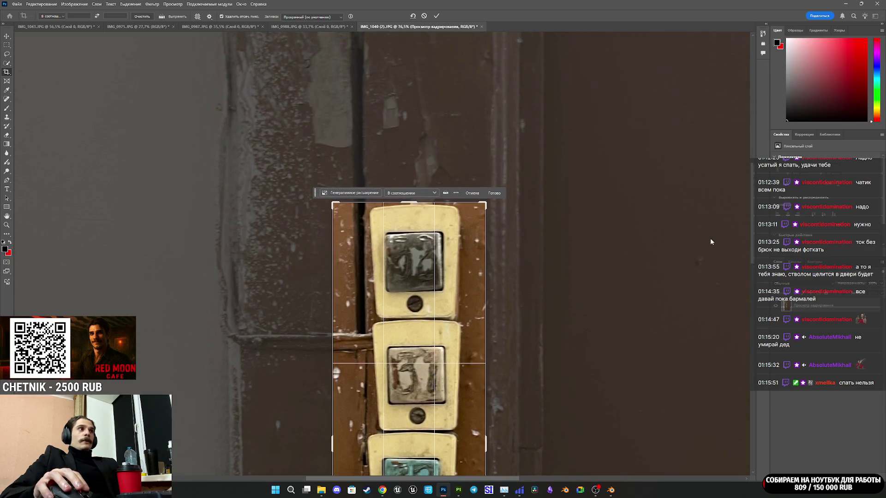
pyautogui.moveTo(409, 204); pyautogui.dragTo(412, 186)
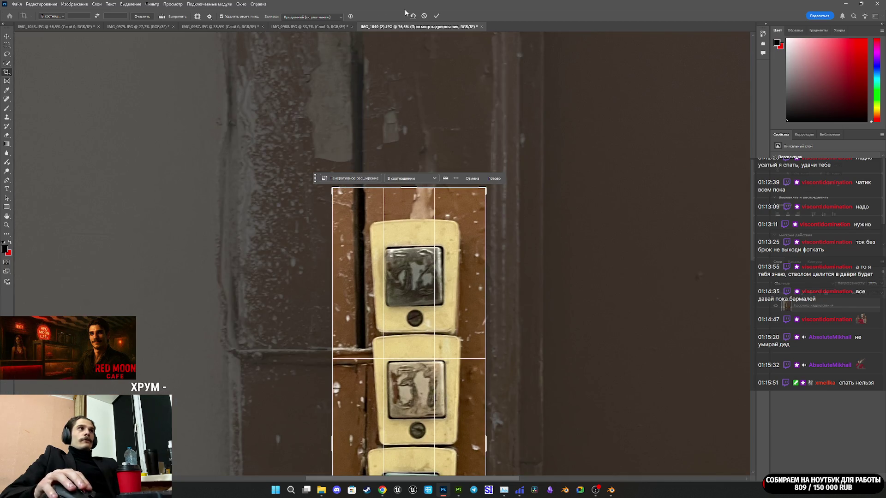
pyautogui.click(437, 15)
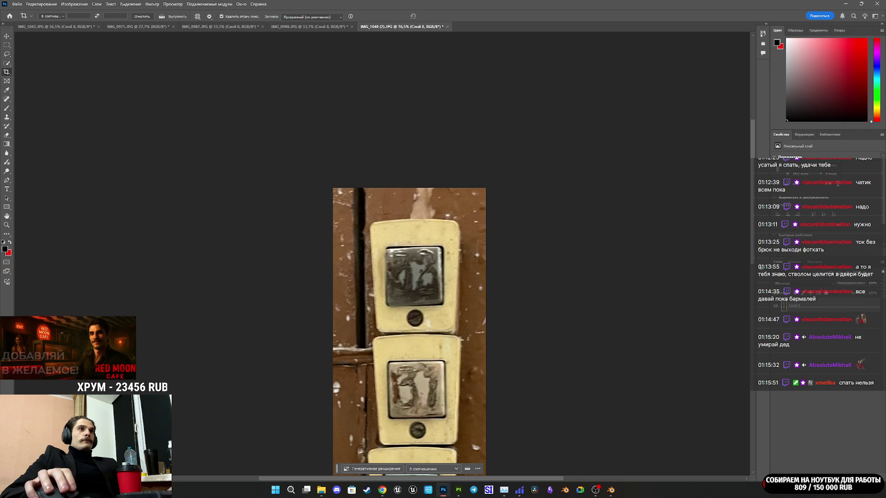
pyautogui.scroll(-3)
pyautogui.scroll(-3)
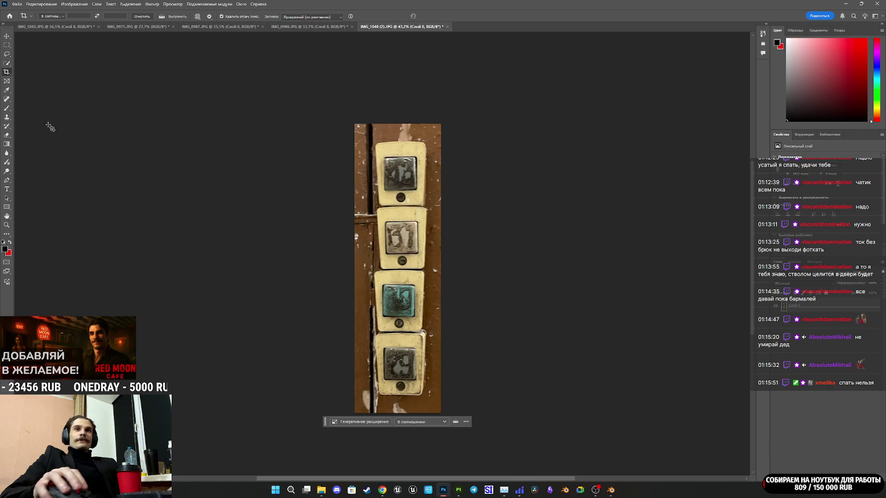
# Export the cropped doorbell strip as a PNG named 13 into the DA2 folder.
pyautogui.click(17, 3)
pyautogui.moveTo(46, 126)
pyautogui.click(174, 132)
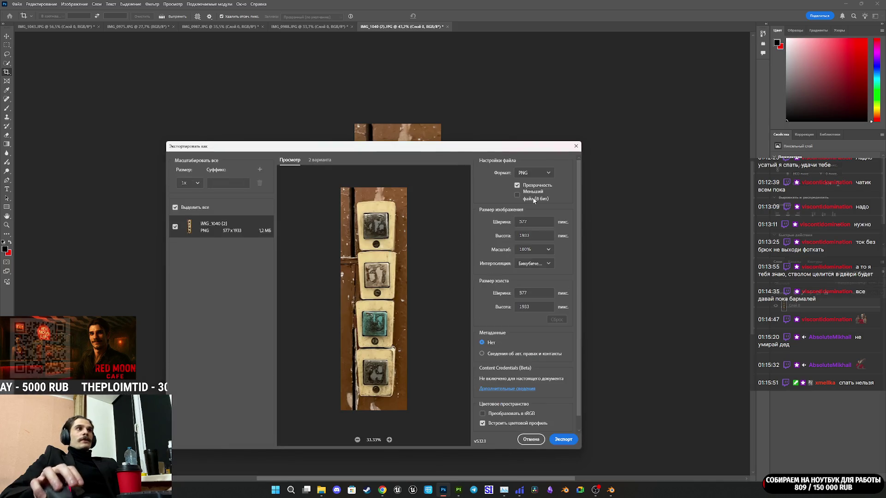
pyautogui.click(564, 439)
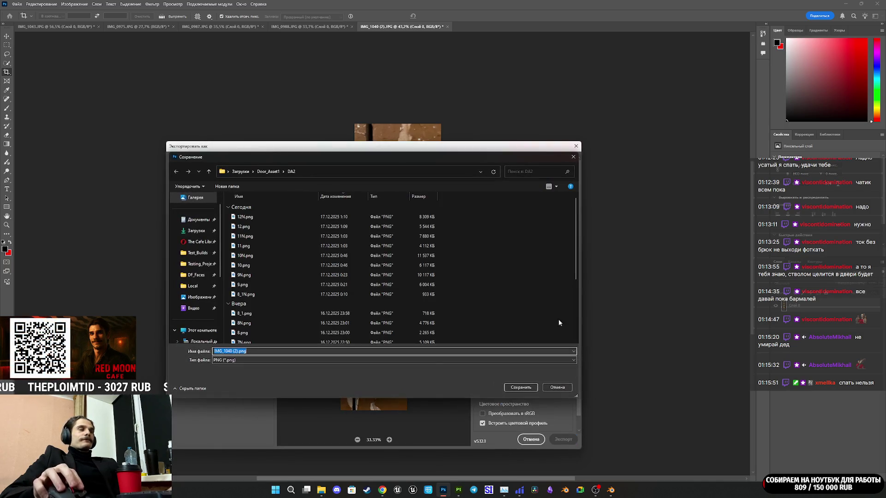
pyautogui.write('13')
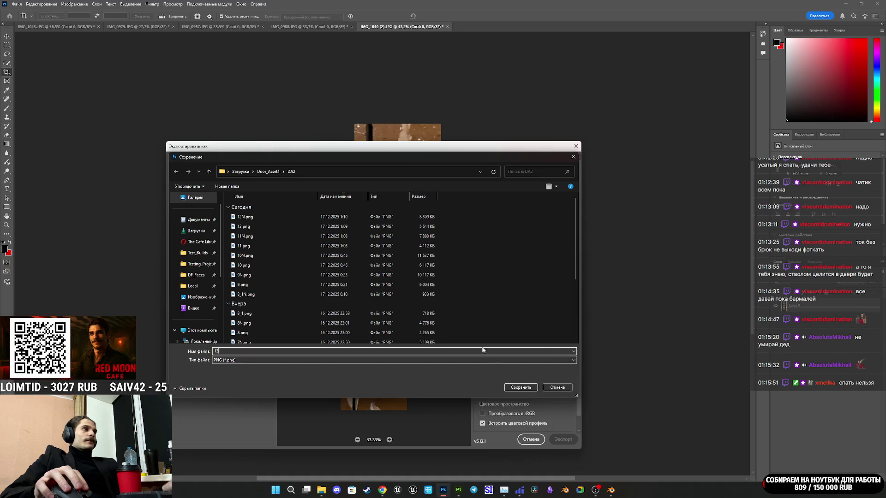
pyautogui.click(519, 387)
pyautogui.moveTo(382, 490)
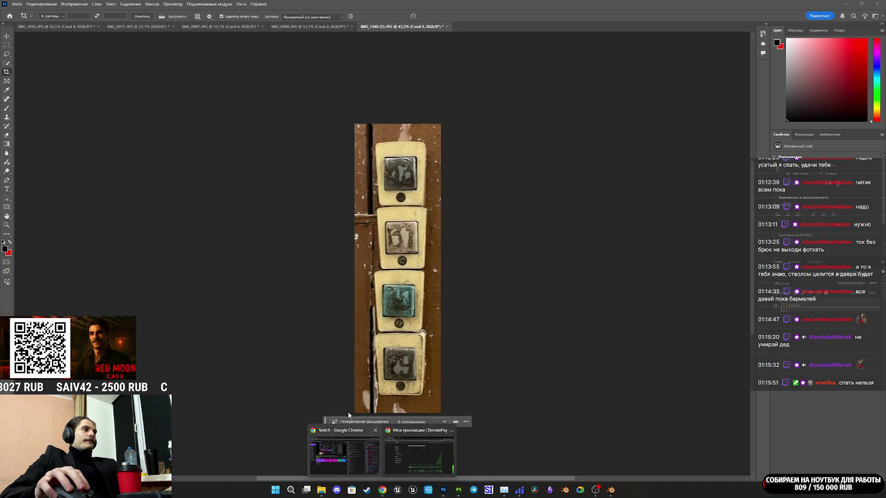
pyautogui.click(343, 454)
# Load 13.png into NormalMap-Online as the height map and download the normal map as 13N.png.
pyautogui.click(295, 7)
pyautogui.click(198, 7)
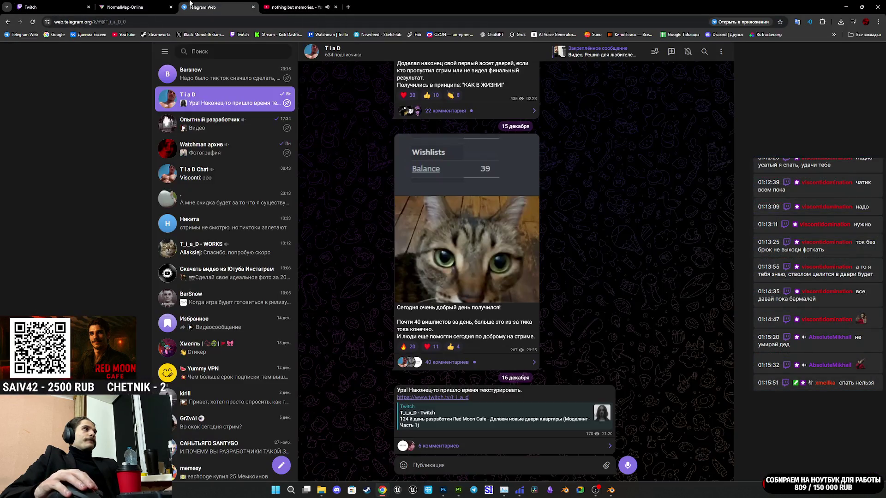
pyautogui.click(133, 7)
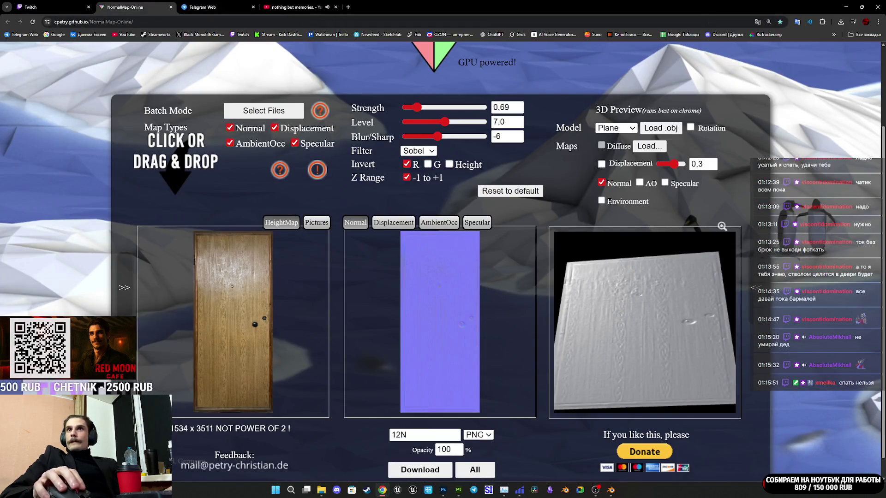
pyautogui.moveTo(881, 318); pyautogui.dragTo(320, 317)
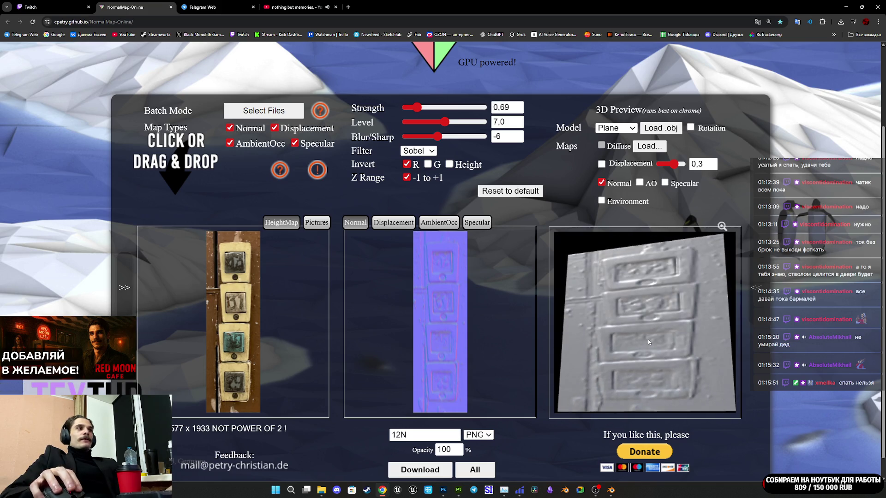
pyautogui.click(402, 435)
pyautogui.press('BackSpace')
pyautogui.write('3')
pyautogui.click(405, 465)
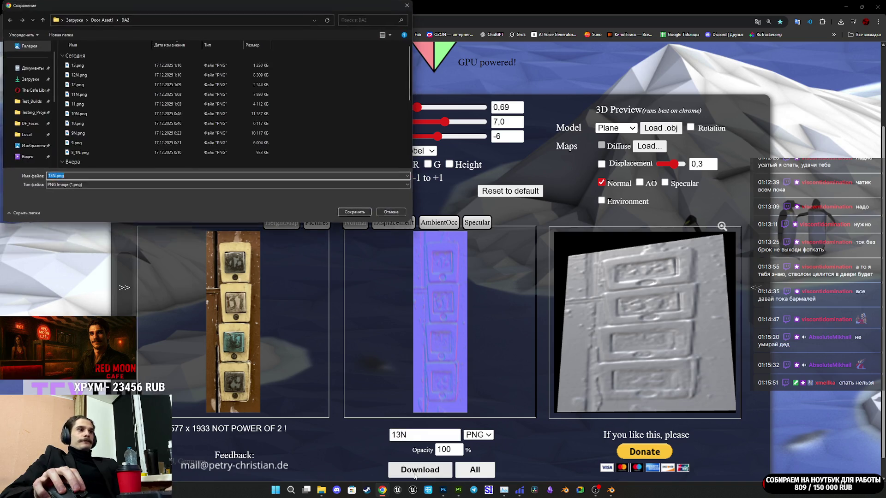
pyautogui.click(345, 215)
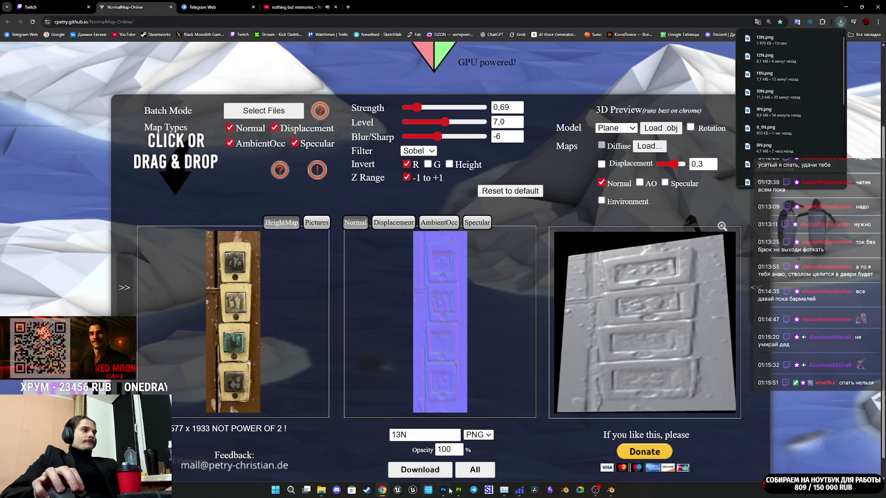
pyautogui.moveTo(458, 490)
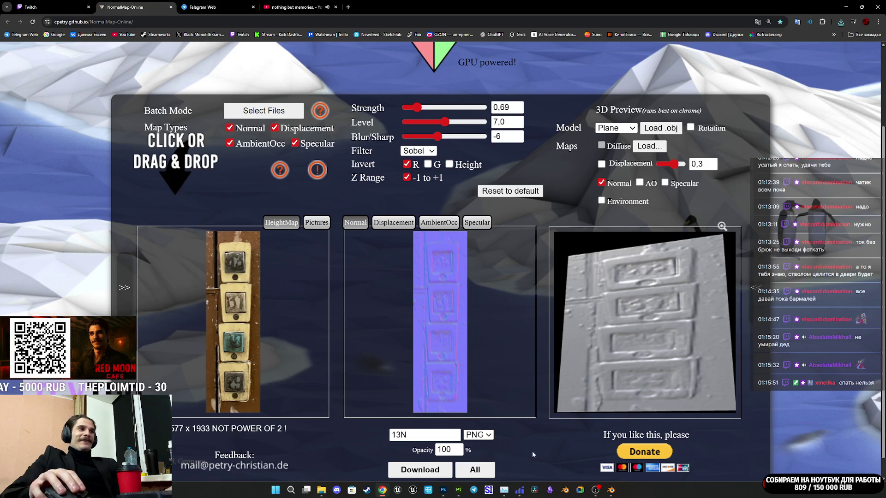
pyautogui.moveTo(523, 493)
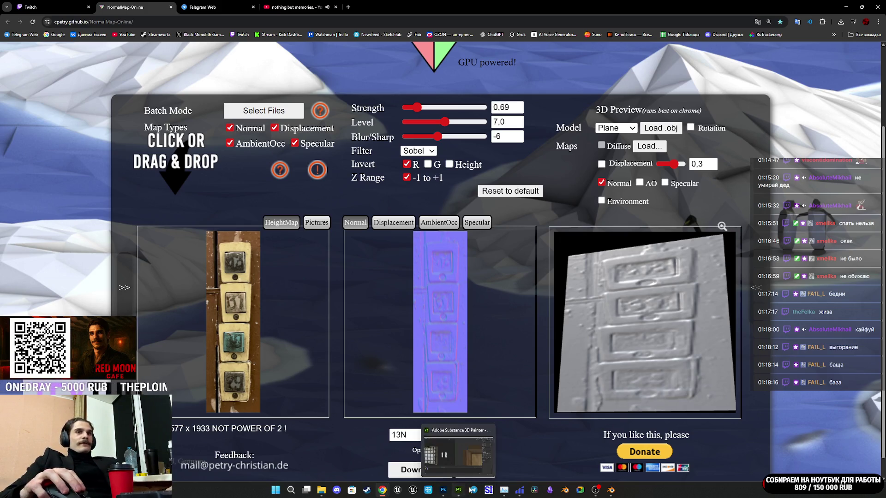
pyautogui.moveTo(458, 494)
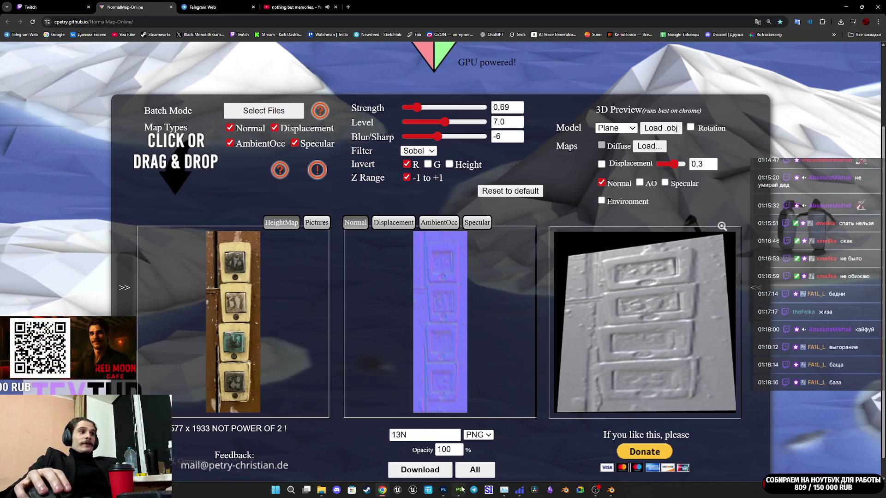
pyautogui.moveTo(459, 493)
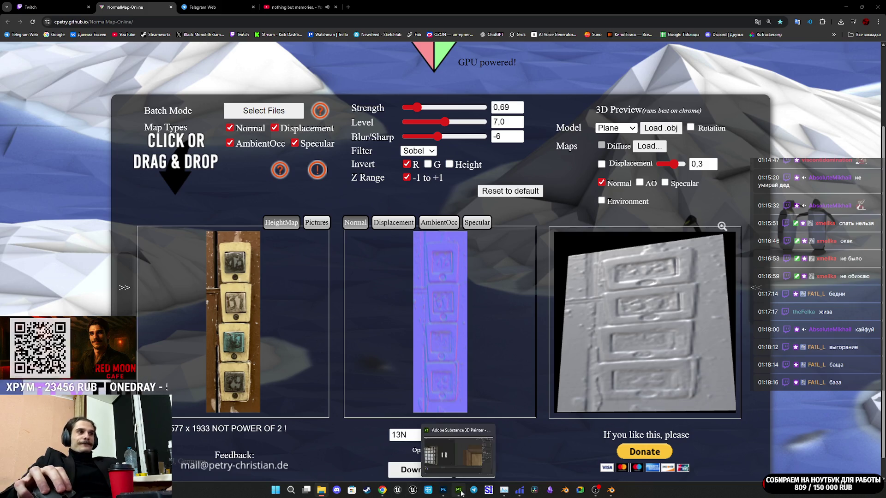
# Open IMG_1039 (2).JPG in Photoshop accepting its colour profile, then switch over to Blender.
pyautogui.click(447, 492)
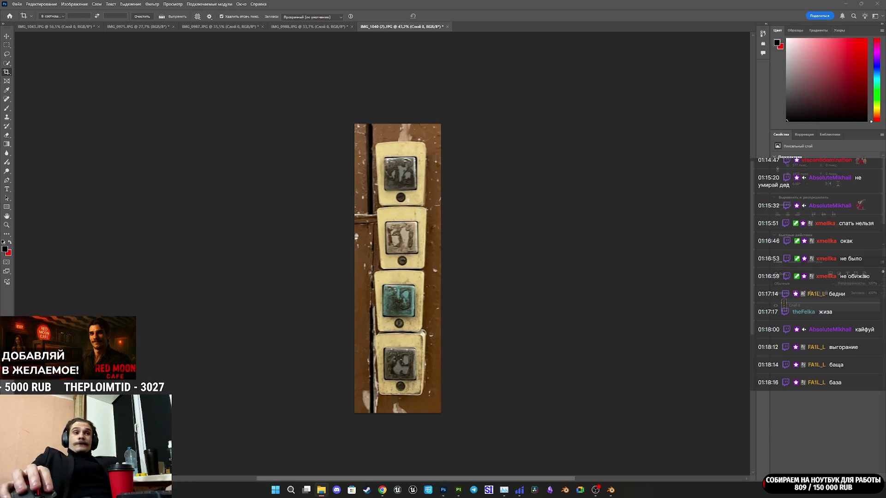
pyautogui.moveTo(811, 356); pyautogui.dragTo(812, 359)
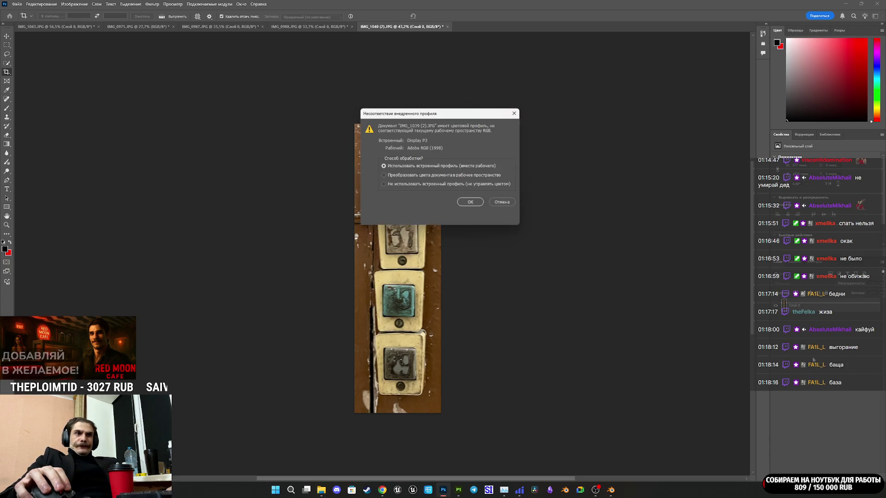
pyautogui.click(471, 203)
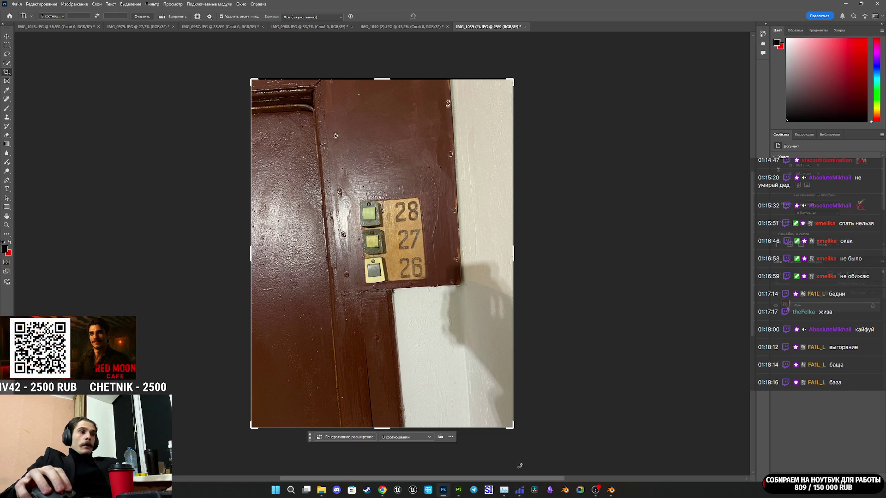
pyautogui.click(616, 496)
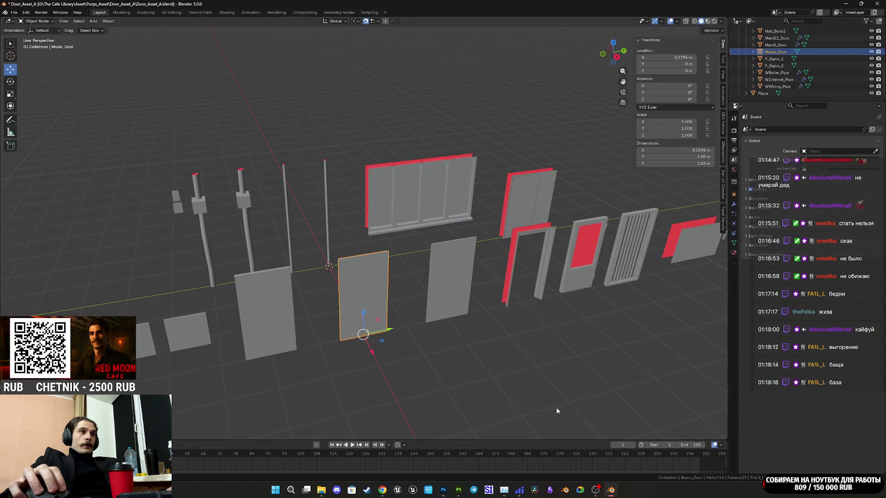
# Snap Blender to the back view, zoom onto the two door posts, and toggle the isolated view.
pyautogui.press('ctrl+KP_1')
pyautogui.moveTo(383, 264); pyautogui.dragTo(363, 261)
pyautogui.scroll(-3)
pyautogui.scroll(3)
pyautogui.scroll(-3)
pyautogui.scroll(3)
pyautogui.scroll(-3)
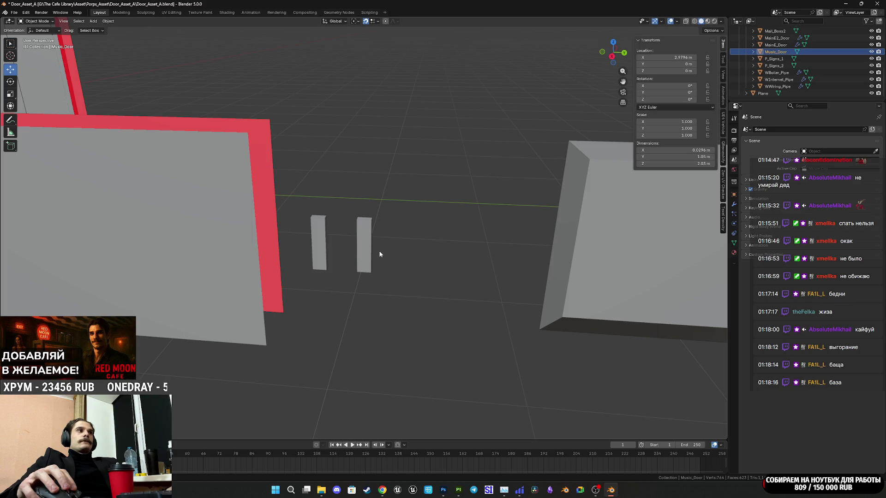
pyautogui.moveTo(457, 492)
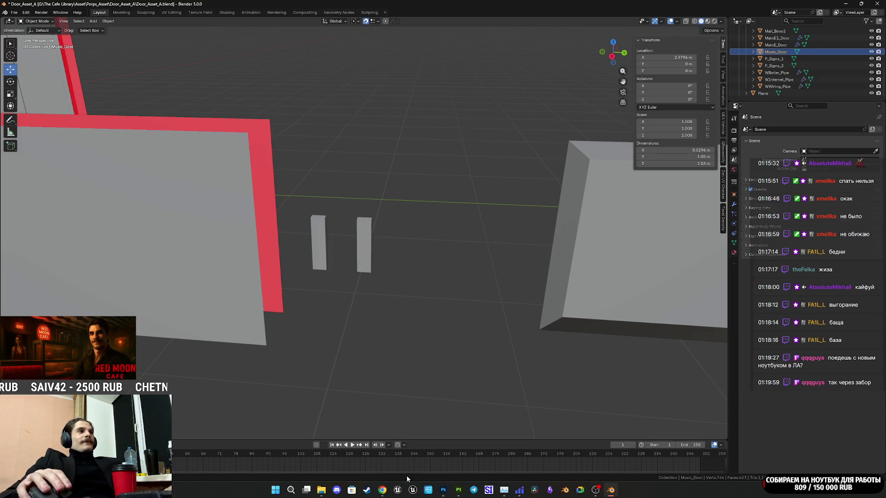
pyautogui.press('KP_Divide')
pyautogui.press('KP_Divide')
# Orbit toward the posts, save Door_Asset_A.blend, and return to the IMG_1039 photo in Photoshop.
pyautogui.moveTo(468, 290); pyautogui.dragTo(375, 319)
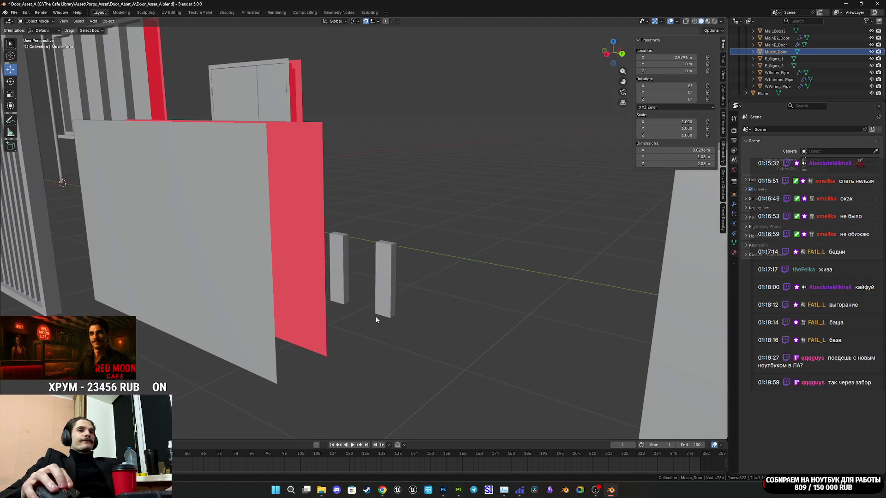
pyautogui.hotkey('ctrl', 's')
pyautogui.moveTo(594, 491)
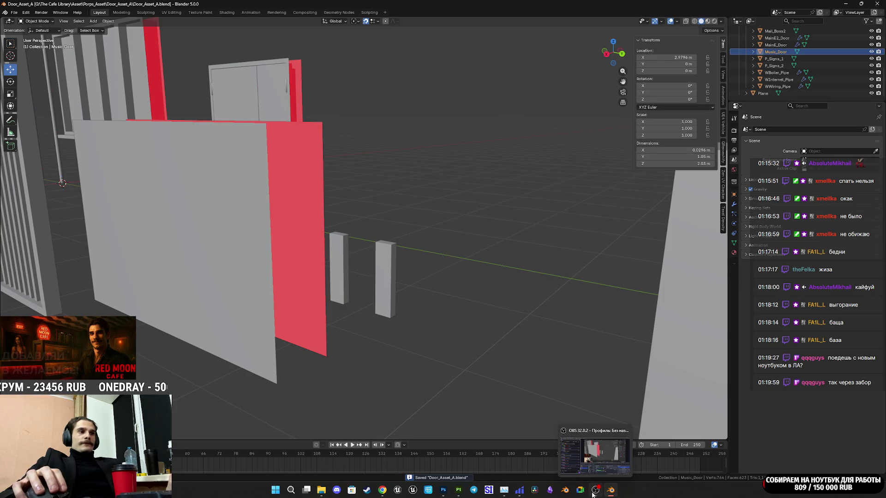
pyautogui.moveTo(456, 492)
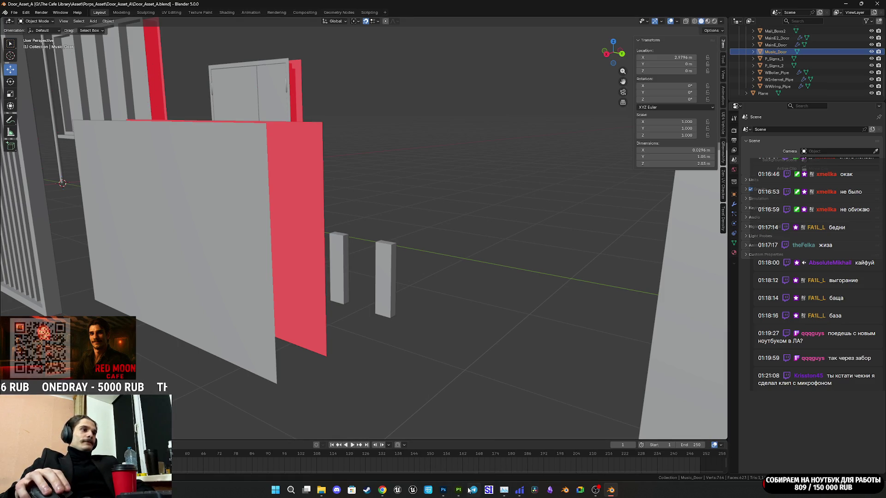
pyautogui.click(443, 492)
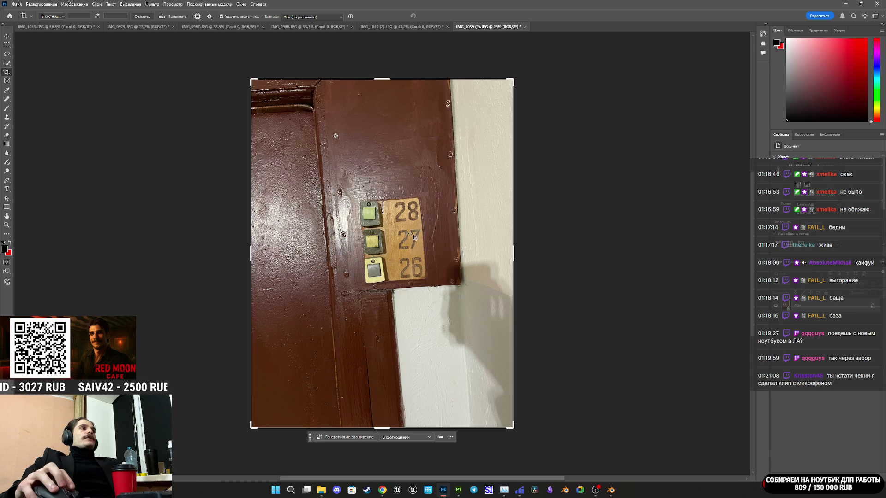
# Zoom in and unlock the Background layer so it becomes the editable layer Слой 0.
pyautogui.scroll(3)
pyautogui.scroll(3)
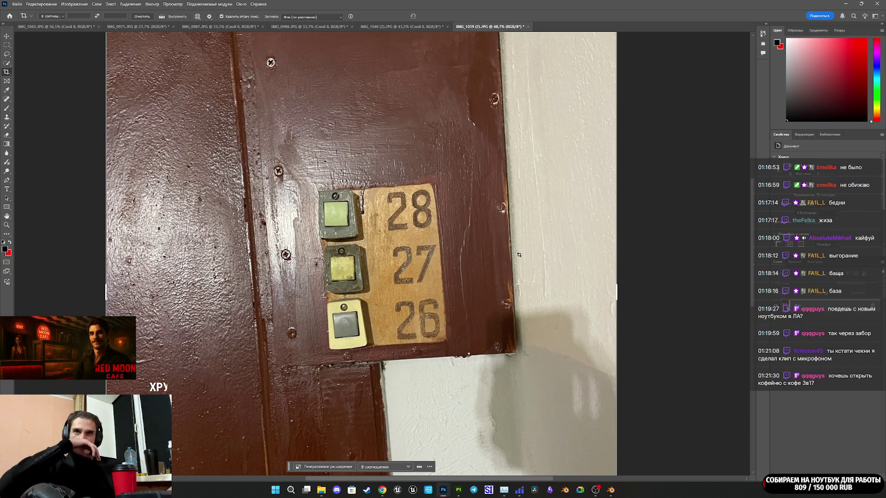
pyautogui.click(872, 307)
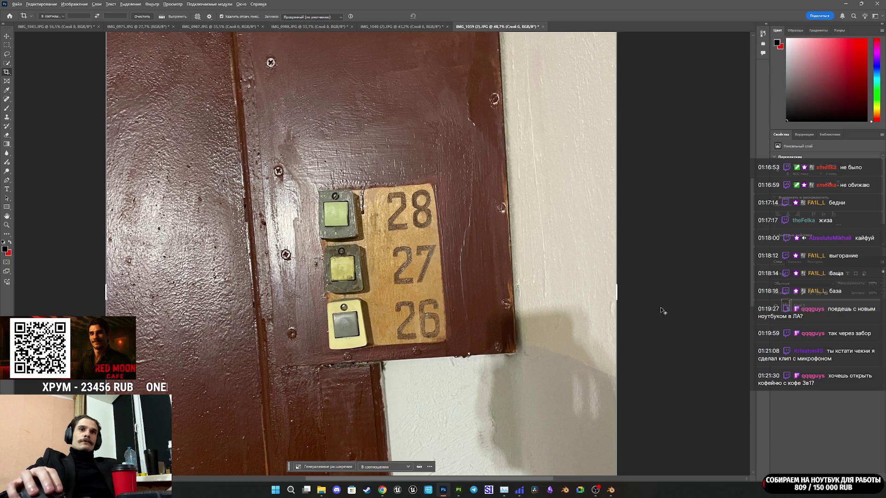
pyautogui.scroll(-3)
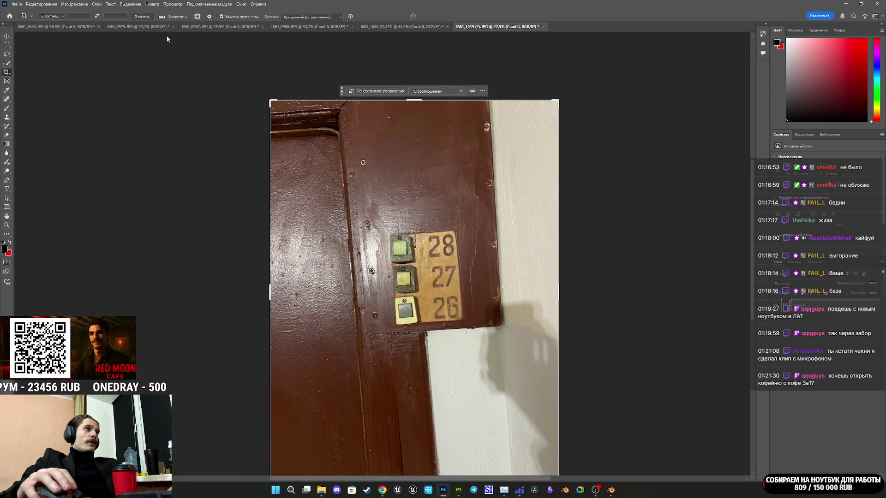
pyautogui.click(73, 4)
# Start Perspective Warp and draw a quad over the 28, 27, 26 doorbell plate.
pyautogui.moveTo(41, 6)
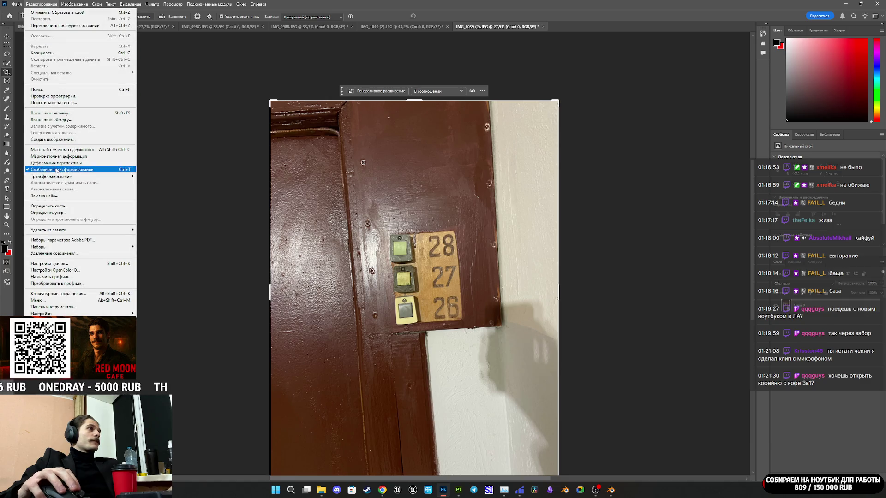
pyautogui.click(56, 163)
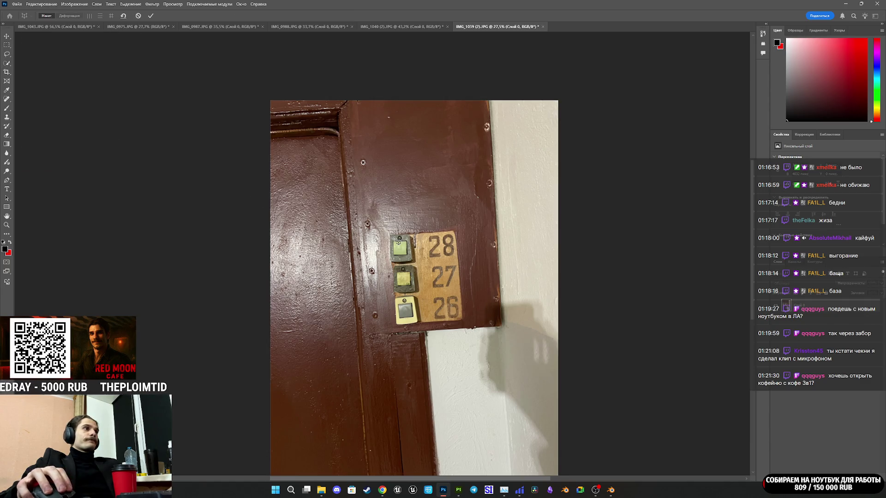
pyautogui.moveTo(392, 236); pyautogui.dragTo(460, 320)
pyautogui.scroll(3)
pyautogui.scroll(3)
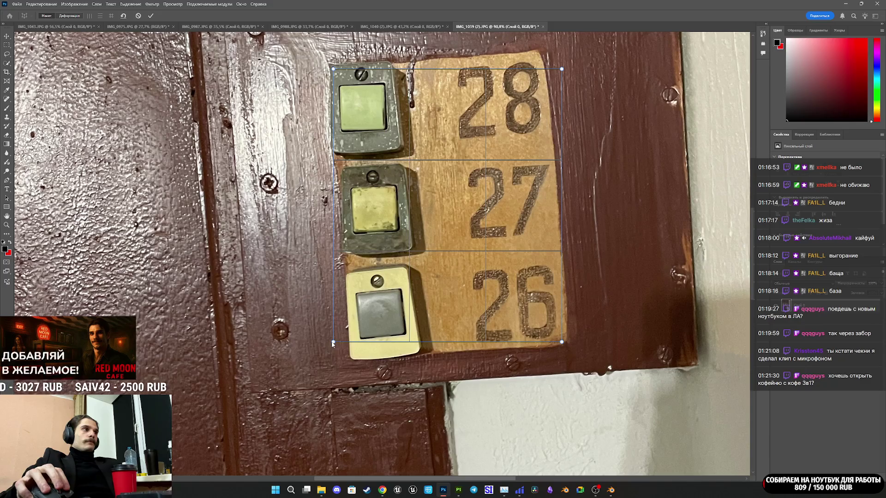
# Pin the quad's four corners to the plate's corners.
pyautogui.moveTo(333, 342); pyautogui.dragTo(351, 361)
pyautogui.moveTo(559, 344); pyautogui.dragTo(567, 344)
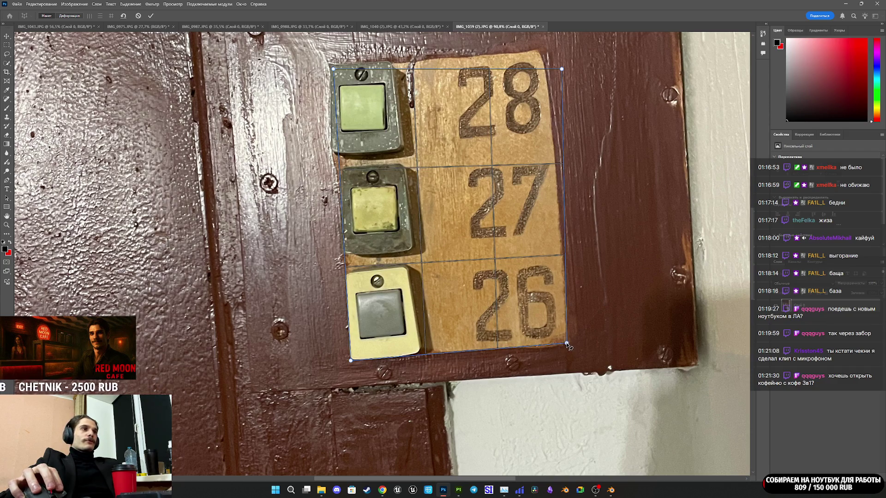
pyautogui.scroll(3)
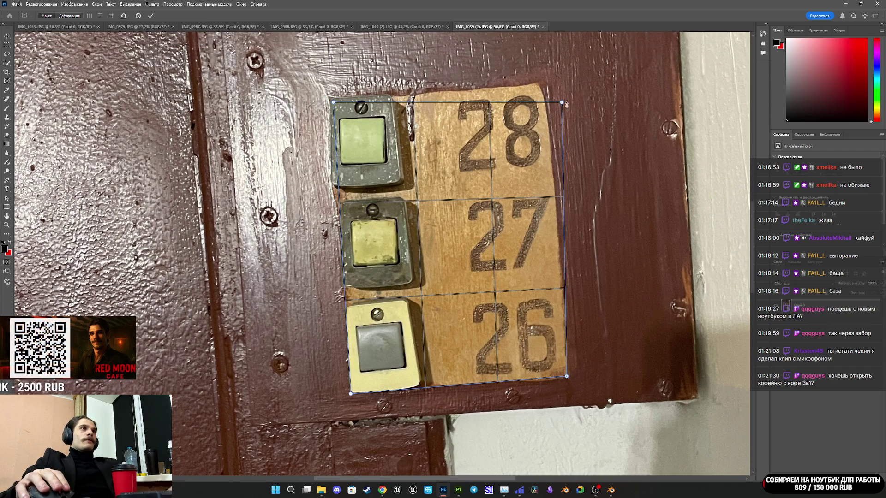
pyautogui.moveTo(562, 103); pyautogui.dragTo(543, 87)
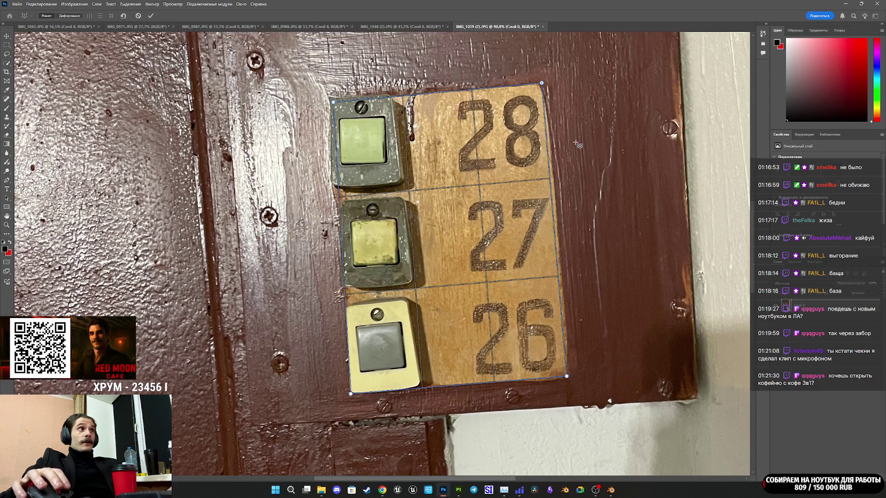
pyautogui.scroll(3)
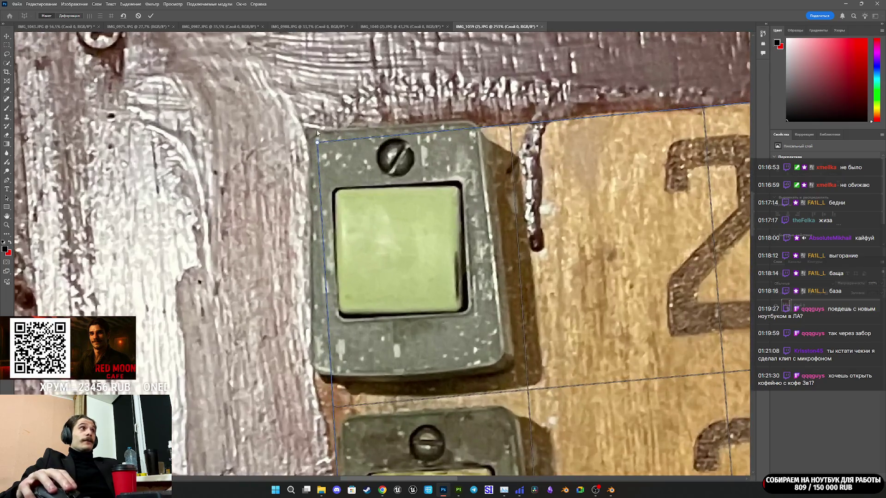
pyautogui.moveTo(318, 144); pyautogui.dragTo(312, 140)
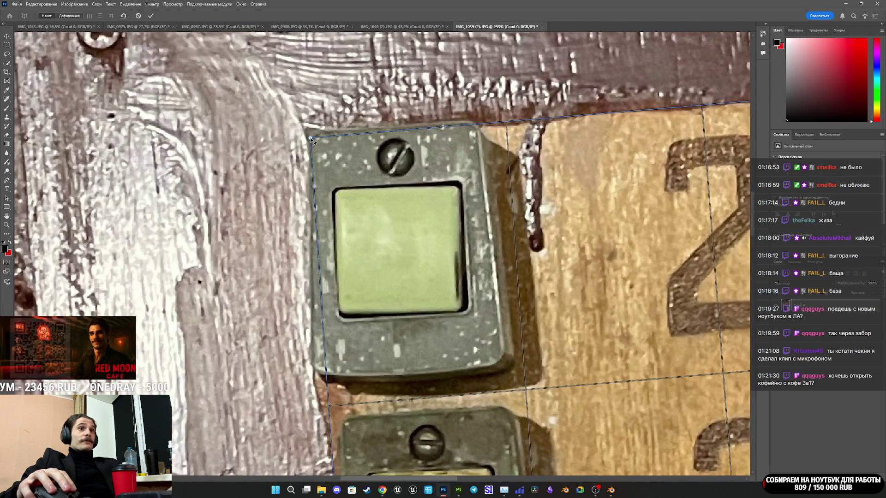
# Straighten the plate horizontally and commit the perspective warp.
pyautogui.scroll(-3)
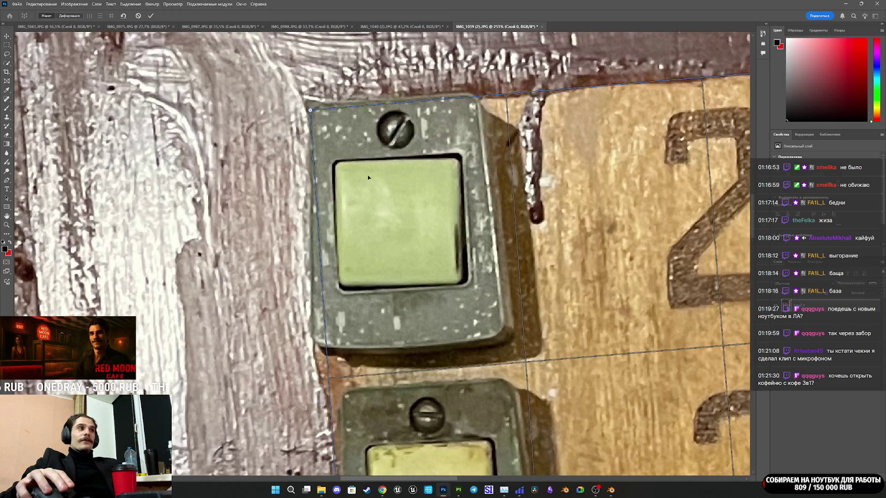
pyautogui.scroll(-3)
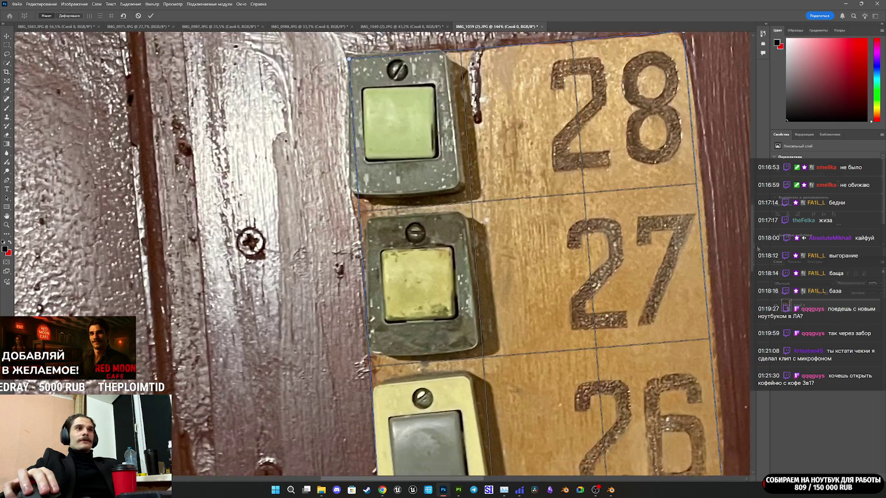
pyautogui.scroll(-3)
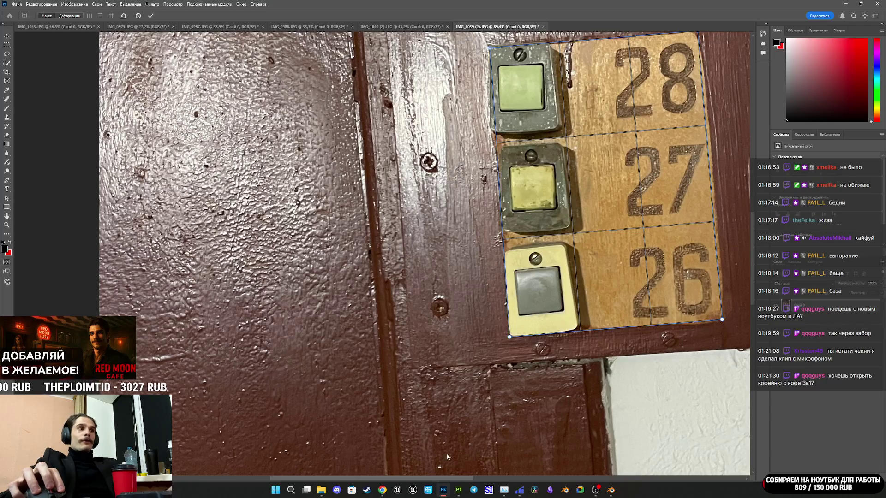
pyautogui.scroll(-3)
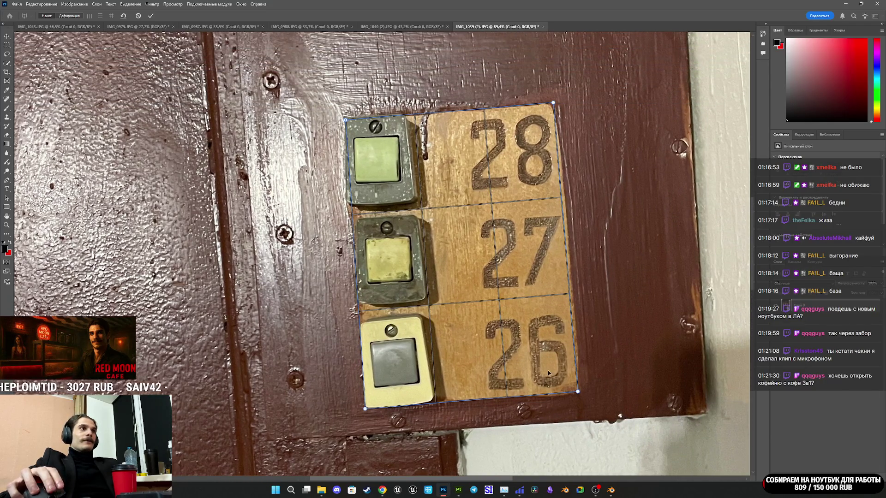
pyautogui.click(101, 16)
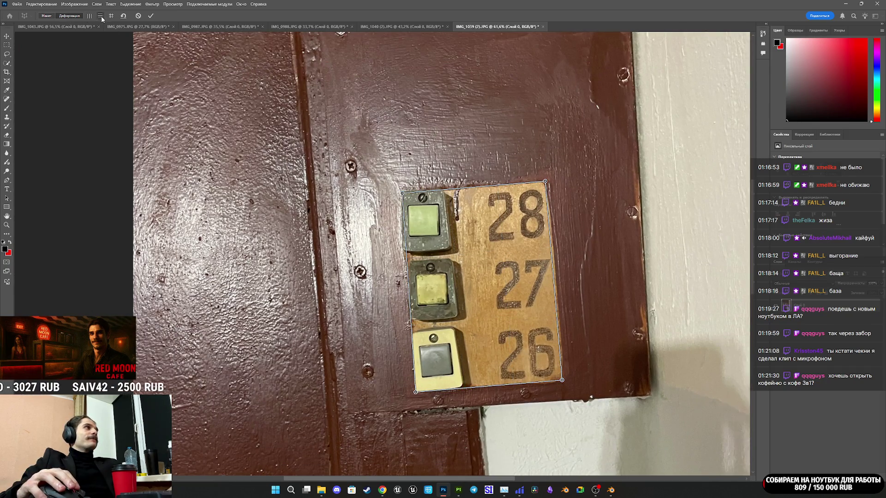
pyautogui.click(110, 16)
pyautogui.click(151, 16)
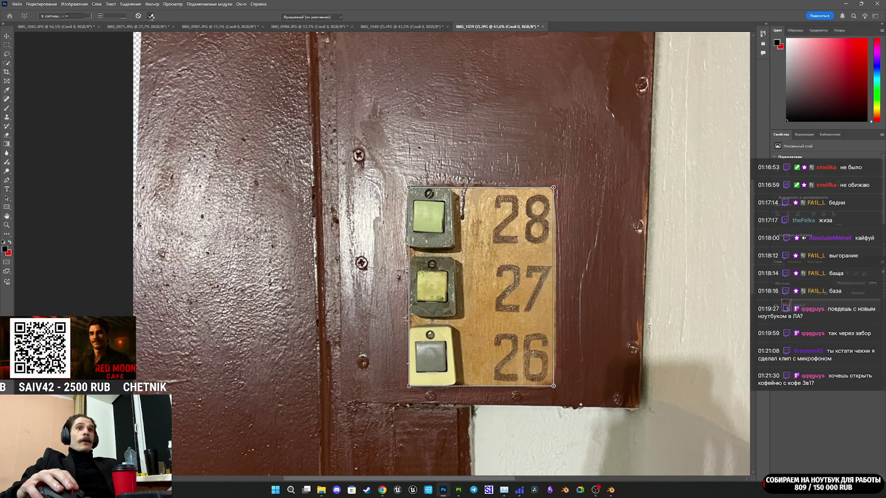
# Pull all four crop edges in around the 28, 27, 26 plate and apply the crop.
pyautogui.scroll(-3)
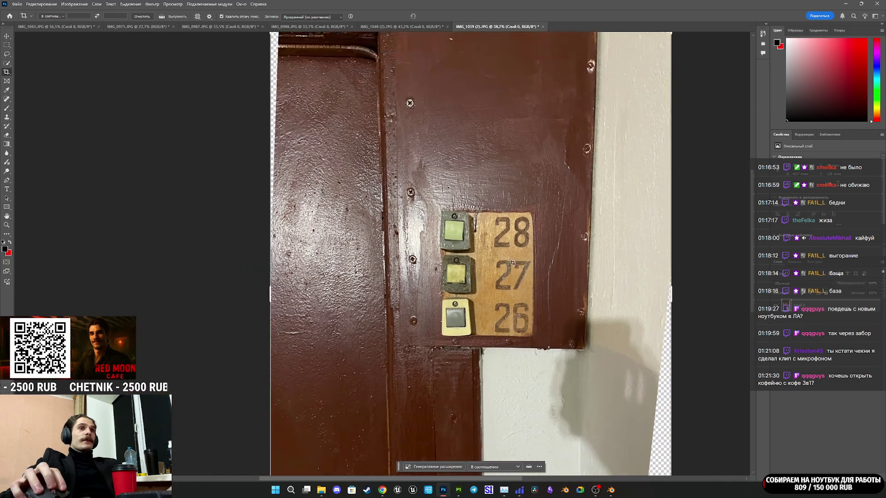
pyautogui.moveTo(256, 285); pyautogui.dragTo(355, 293)
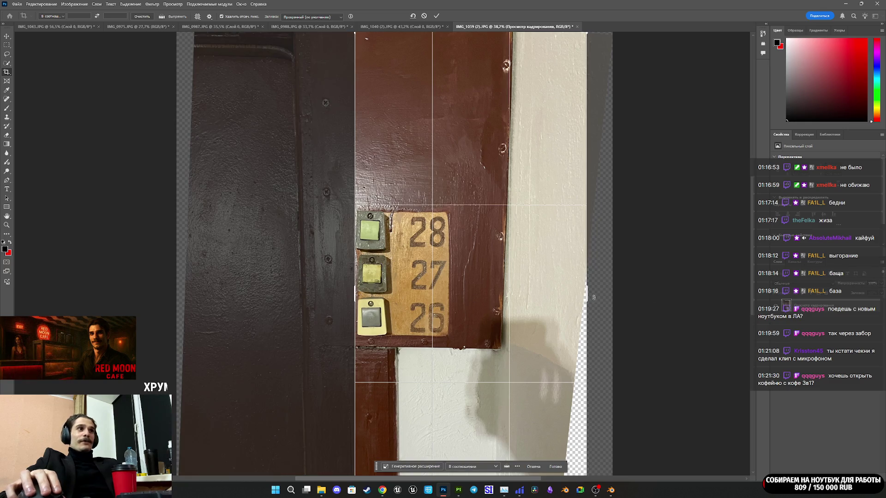
pyautogui.moveTo(588, 296); pyautogui.dragTo(518, 299)
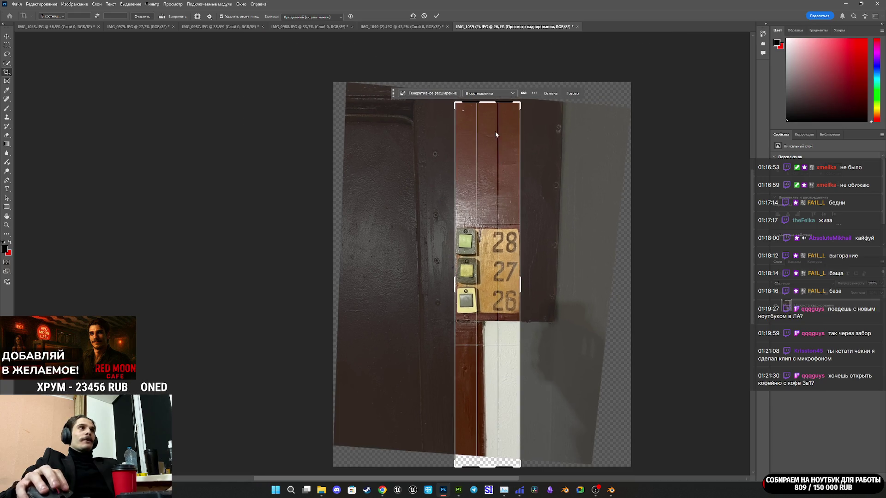
pyautogui.moveTo(485, 100); pyautogui.dragTo(492, 164)
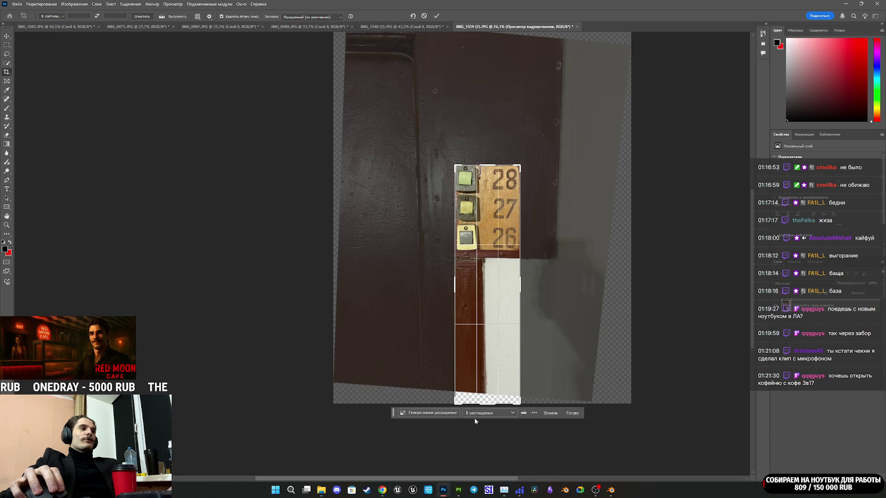
pyautogui.moveTo(483, 404); pyautogui.dragTo(488, 329)
pyautogui.scroll(3)
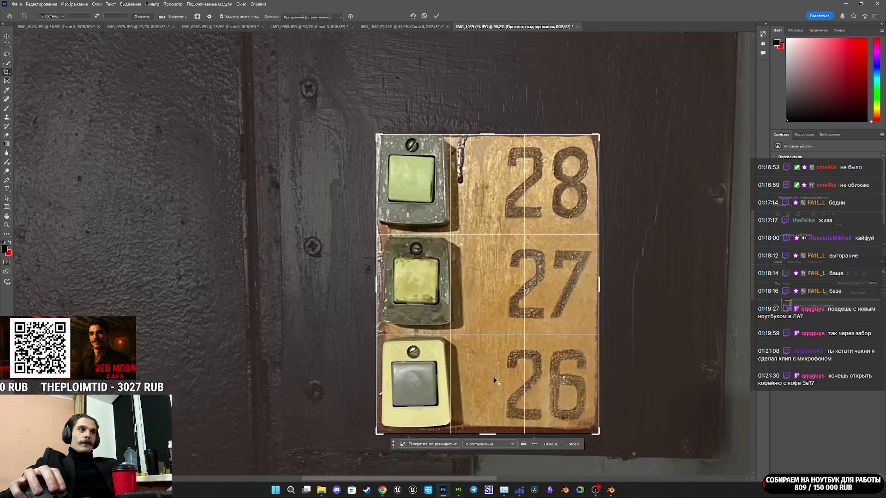
pyautogui.scroll(-3)
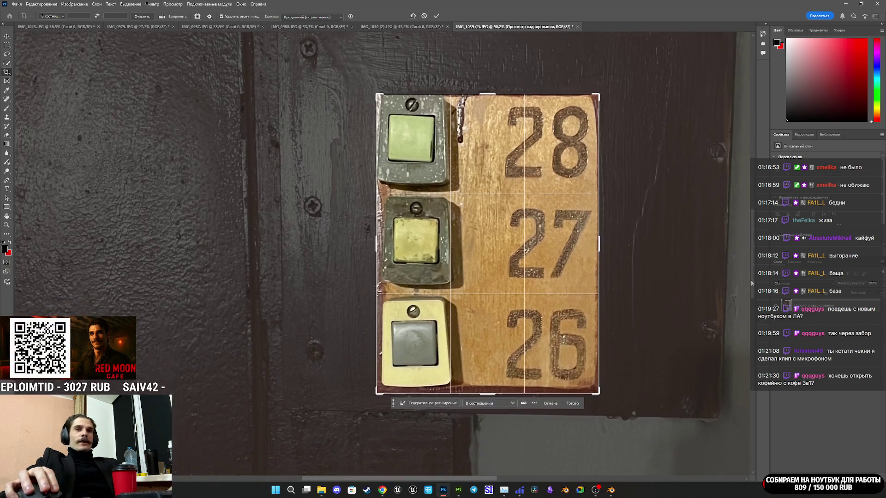
pyautogui.moveTo(488, 382); pyautogui.dragTo(492, 380)
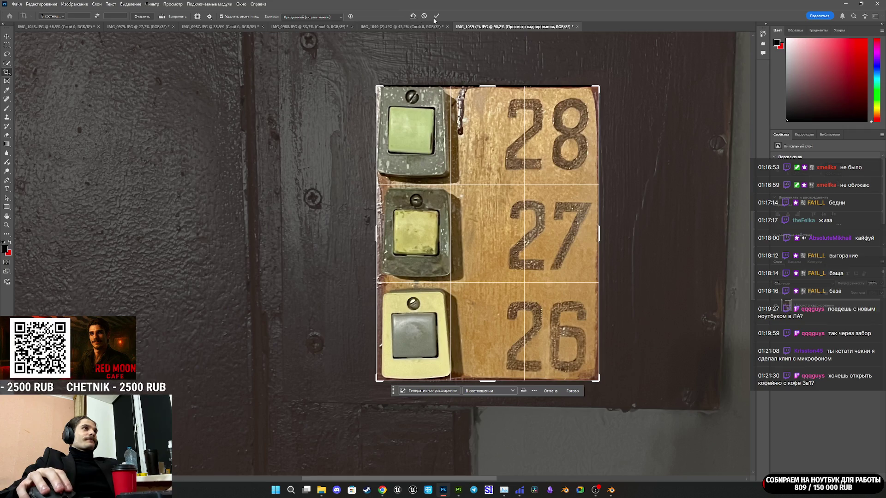
pyautogui.click(436, 17)
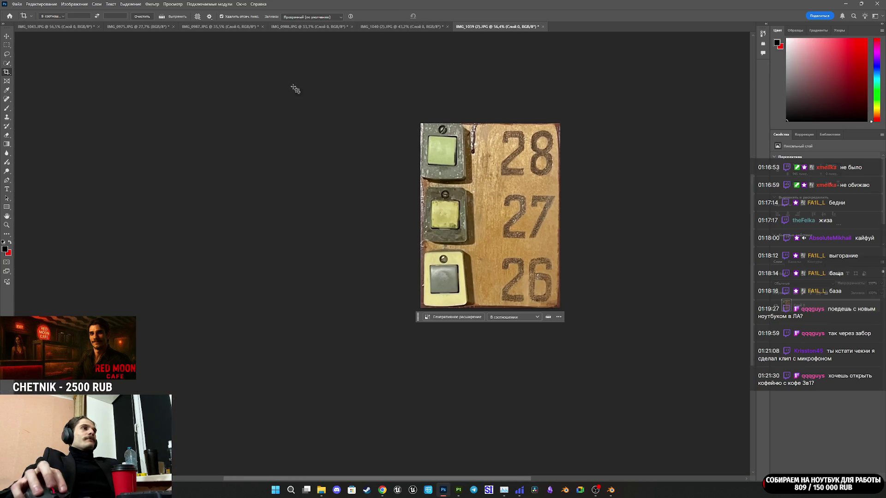
# Use Export As to save the cropped plate as PNG '14' (713 × 945) in DA2.
pyautogui.click(41, 4)
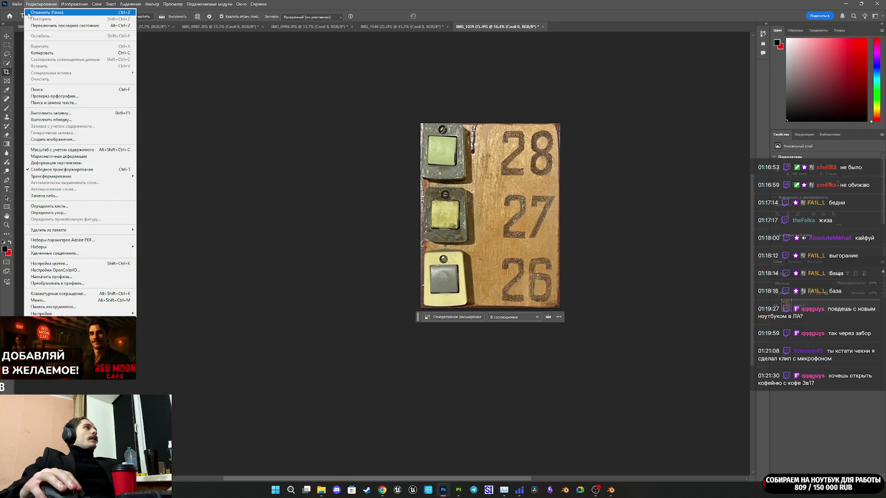
pyautogui.moveTo(16, 3)
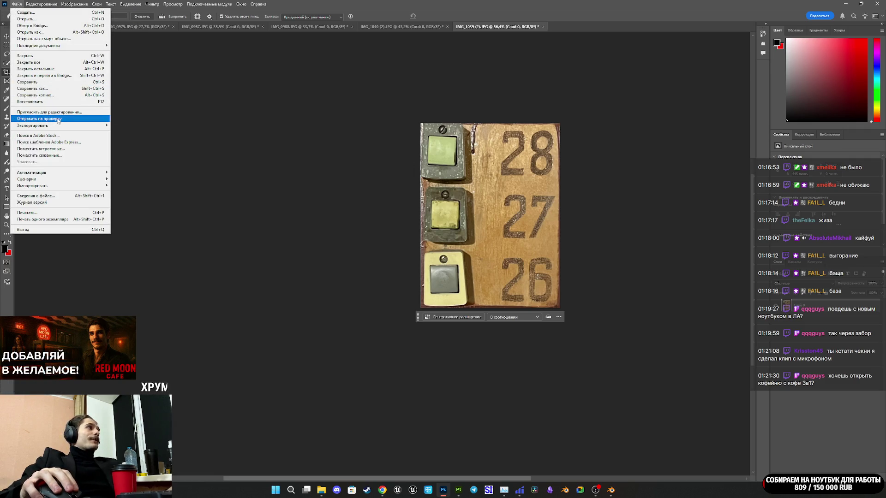
pyautogui.moveTo(47, 126)
pyautogui.click(138, 132)
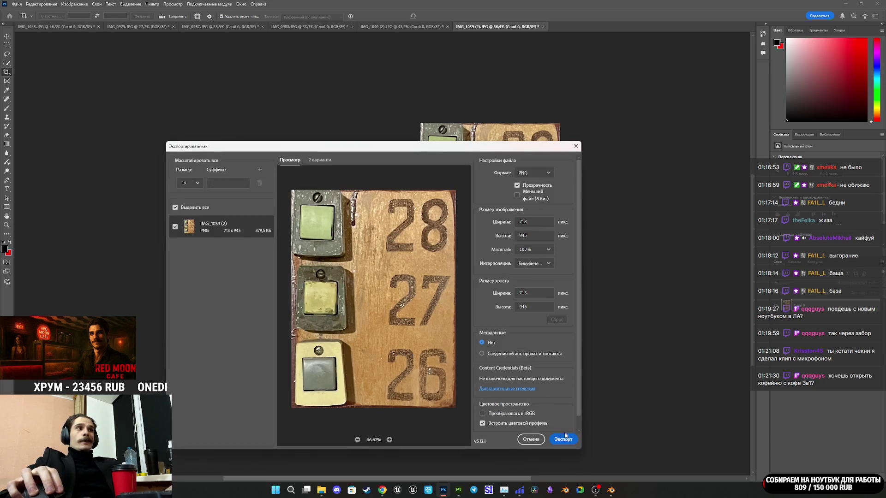
pyautogui.click(563, 438)
pyautogui.write('14')
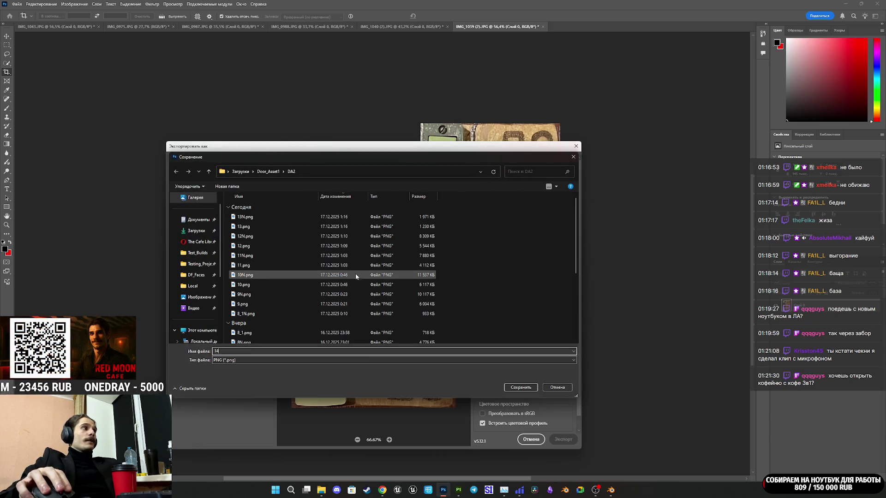
pyautogui.click(522, 389)
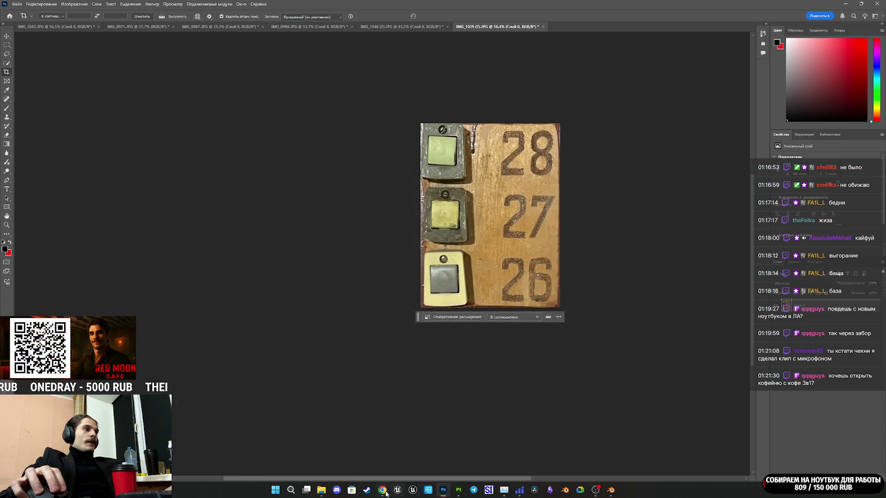
# Load the mailbox PNG as the height map in NormalMap-Online and lower Strength to 0,13.
pyautogui.moveTo(382, 490)
pyautogui.click(345, 455)
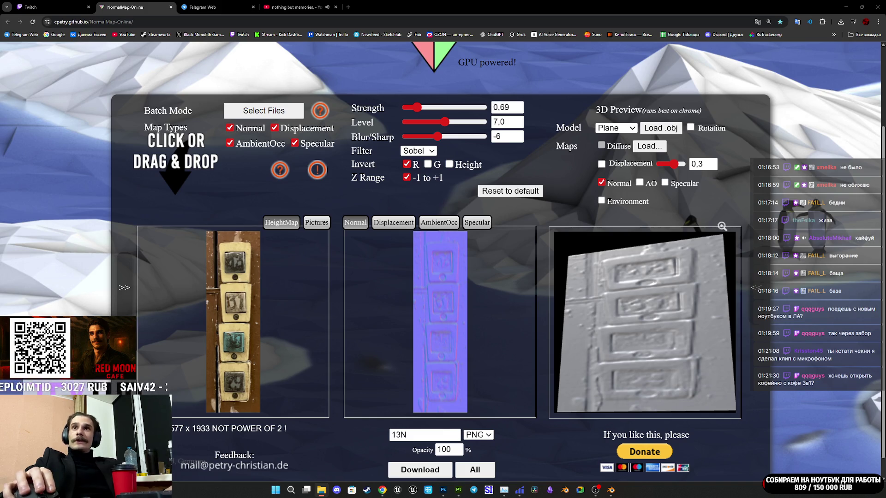
pyautogui.moveTo(409, 334); pyautogui.dragTo(234, 328)
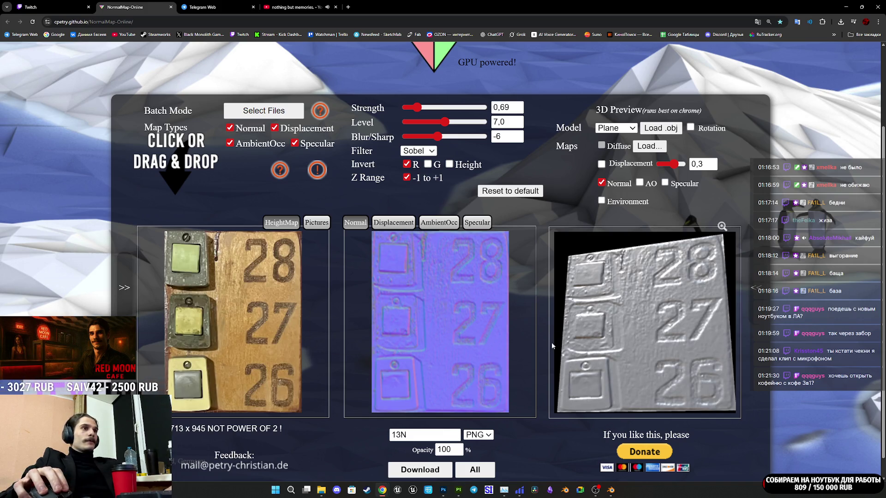
pyautogui.moveTo(634, 343); pyautogui.dragTo(634, 331)
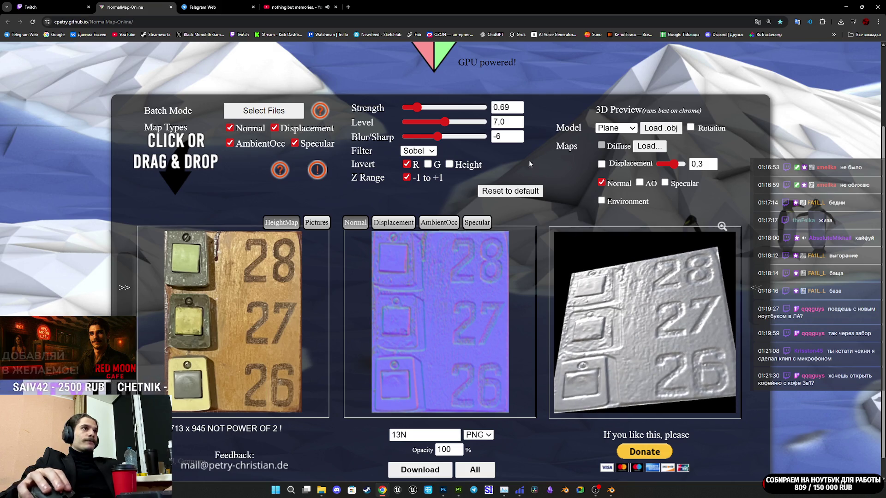
pyautogui.moveTo(417, 108); pyautogui.dragTo(408, 113)
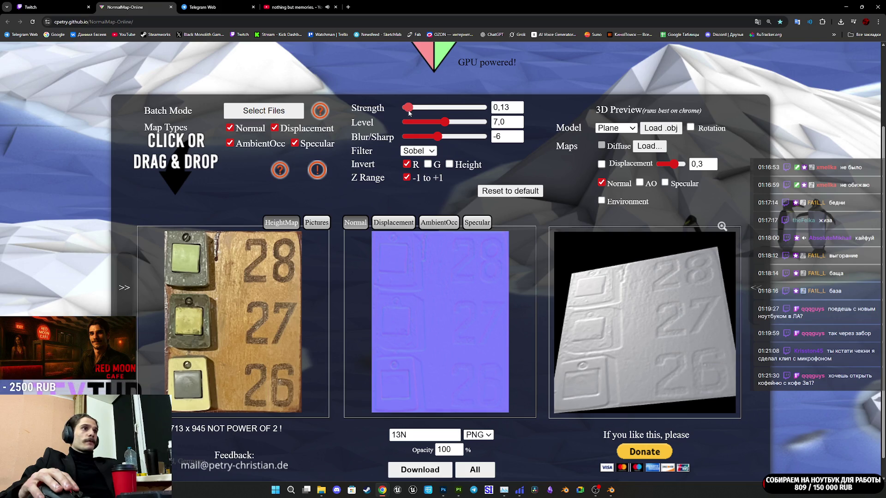
# Rename the output to 14N, download it as 14N.png, and return to Photoshop.
pyautogui.click(399, 434)
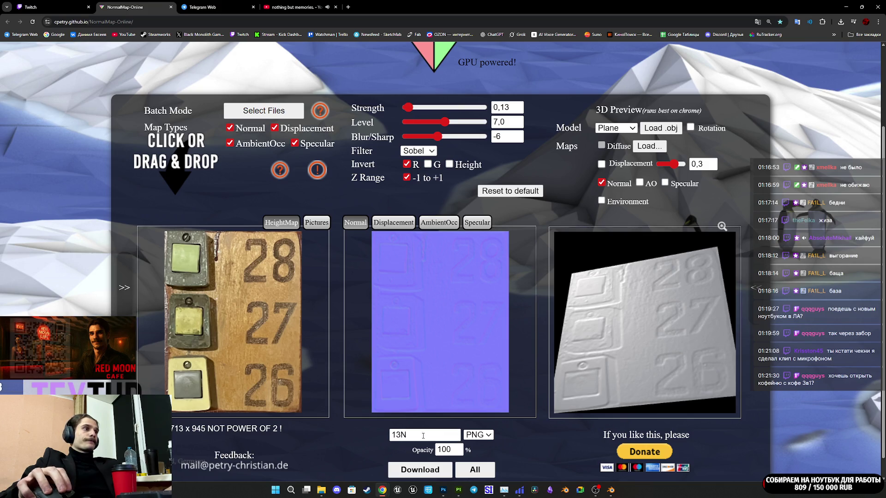
pyautogui.press('BackSpace')
pyautogui.press('BackSpace')
pyautogui.write('14')
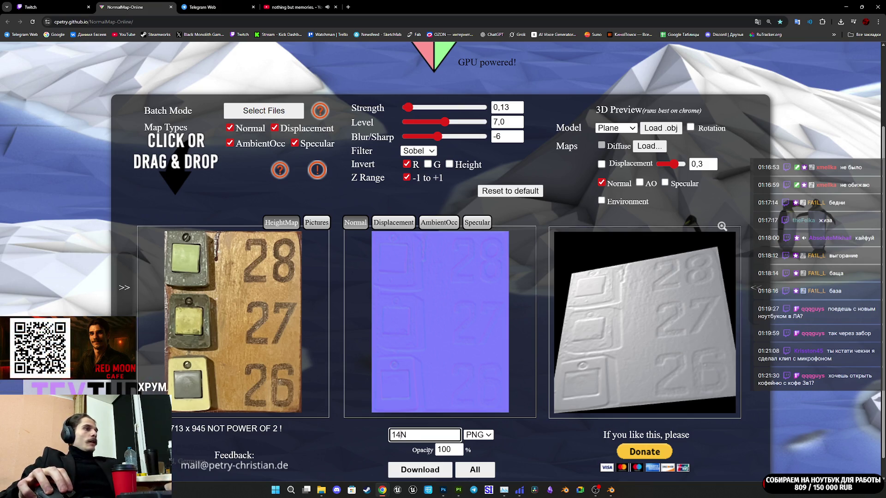
pyautogui.click(428, 471)
pyautogui.click(352, 211)
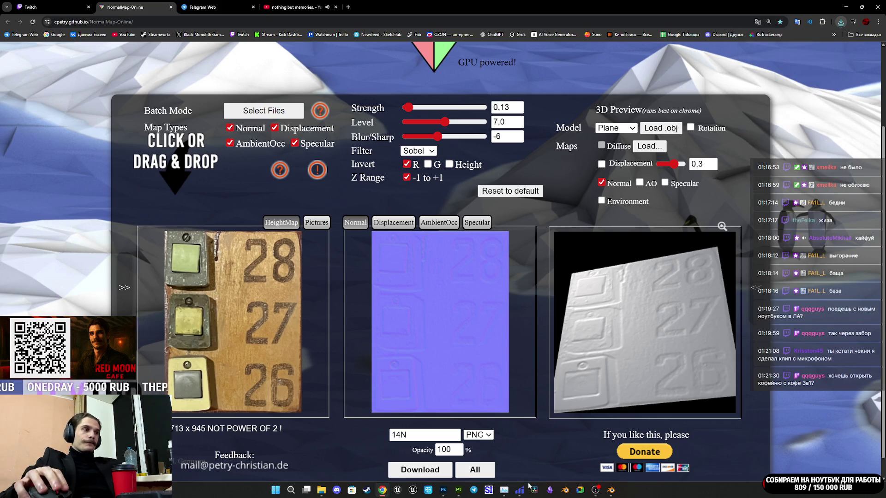
pyautogui.moveTo(458, 492)
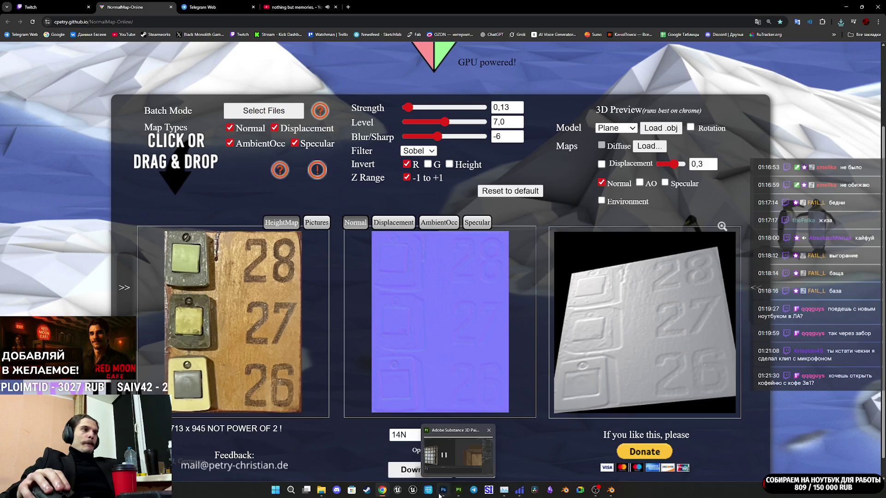
pyautogui.click(452, 463)
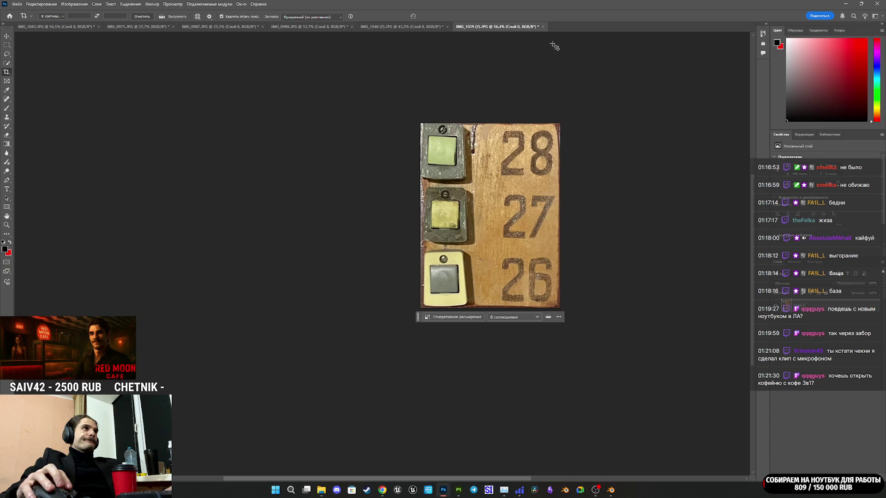
# Close IMG_1039, IMG_1040 (2), IMG_0988, IMG_0987 and IMG_0975 without saving.
pyautogui.click(542, 27)
pyautogui.click(476, 177)
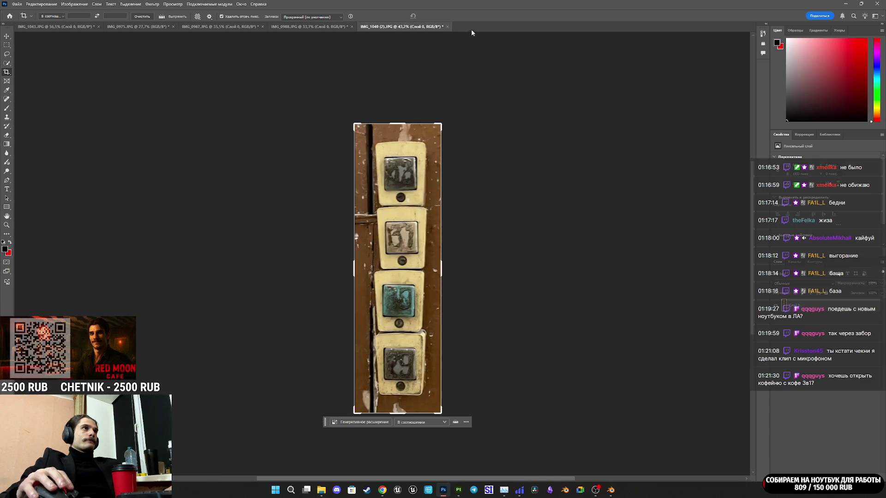
pyautogui.click(448, 26)
pyautogui.click(472, 179)
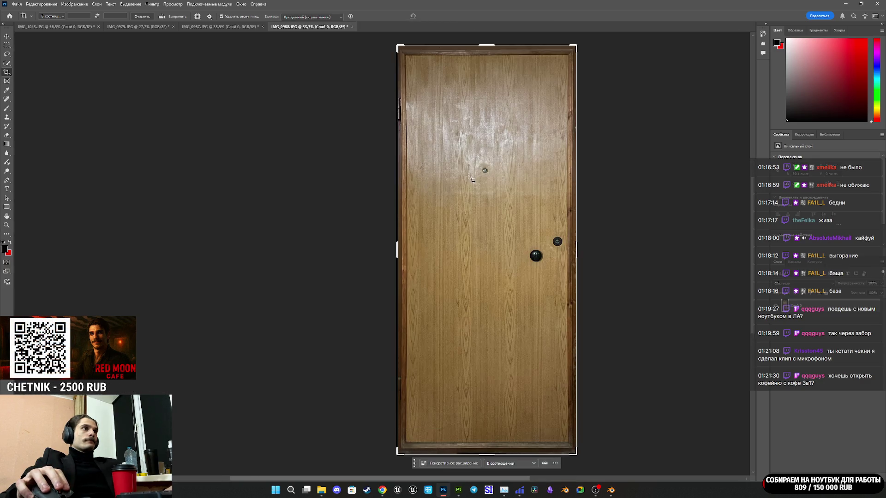
pyautogui.click(352, 27)
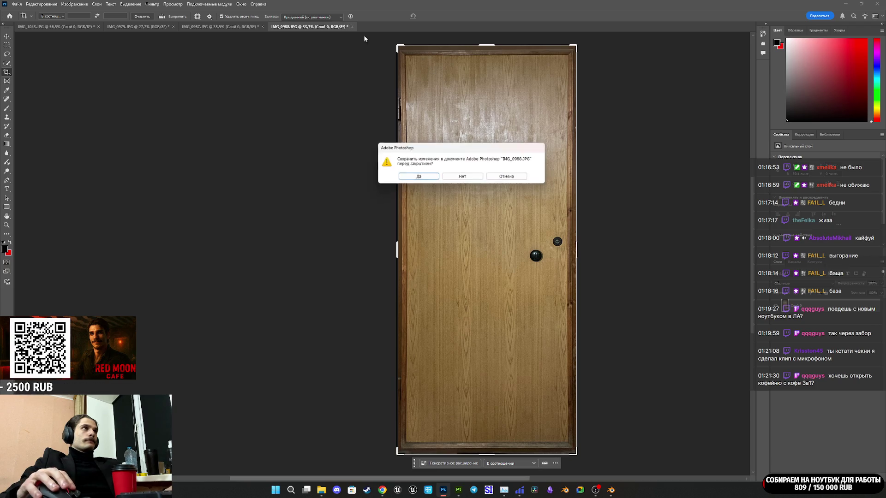
pyautogui.click(470, 178)
pyautogui.click(263, 27)
pyautogui.click(463, 176)
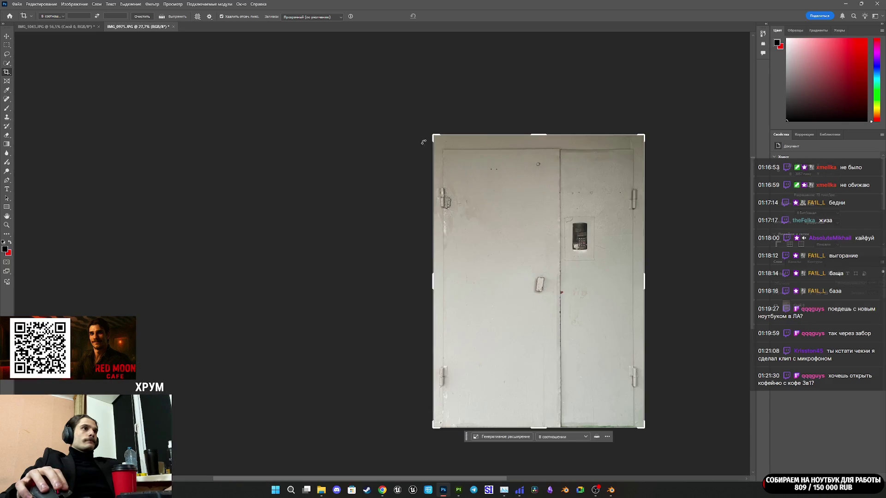
pyautogui.click(173, 26)
pyautogui.click(462, 176)
# Deselect Layer 0 and switch back to the NormalMap-Online page.
pyautogui.click(852, 349)
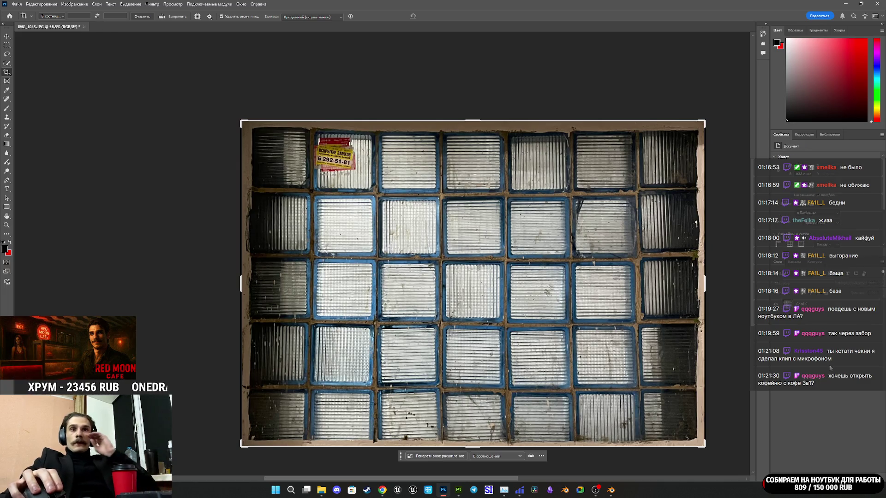
pyautogui.click(321, 490)
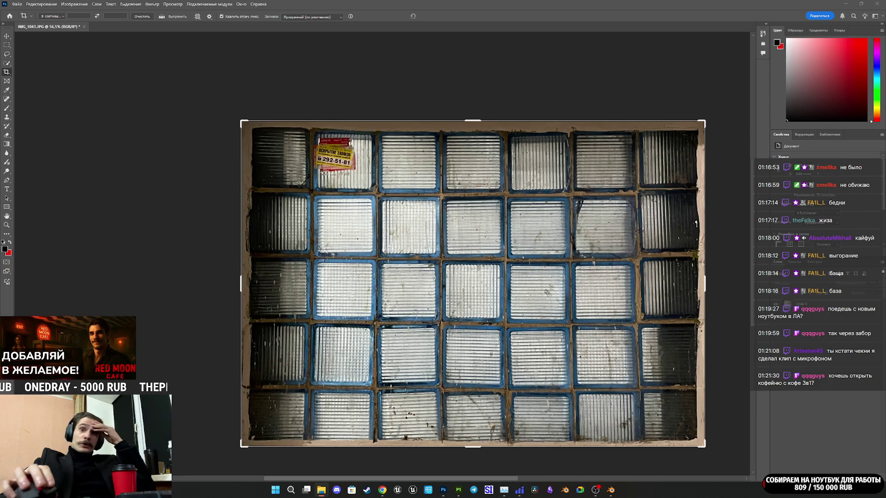
pyautogui.moveTo(610, 489)
pyautogui.moveTo(382, 490)
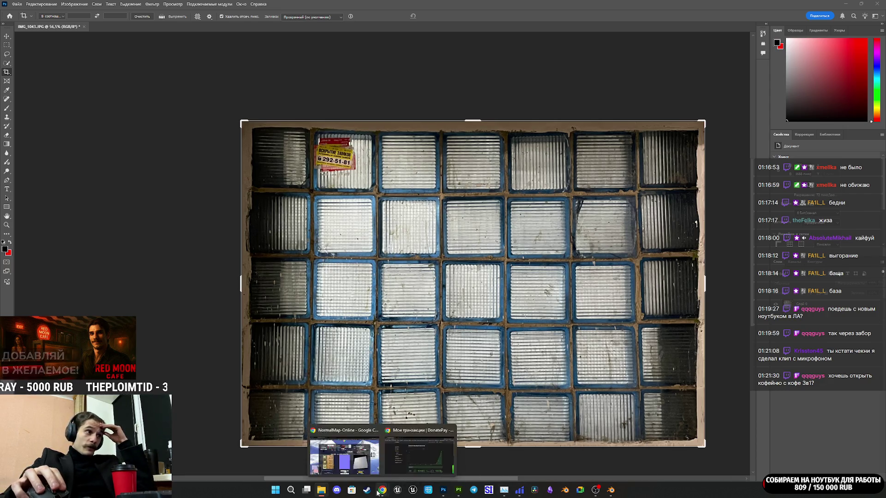
pyautogui.click(359, 450)
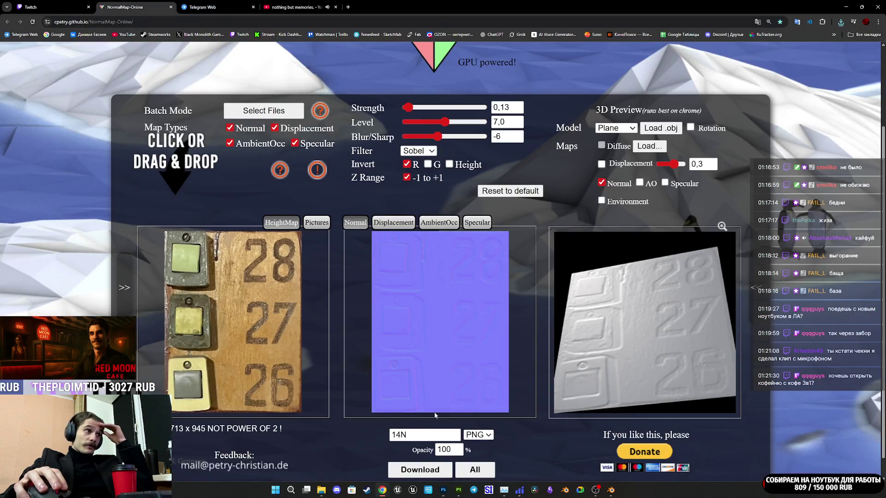
# Switch to the Door_Asset2_SPP project in Substance 3D Painter.
pyautogui.click(459, 490)
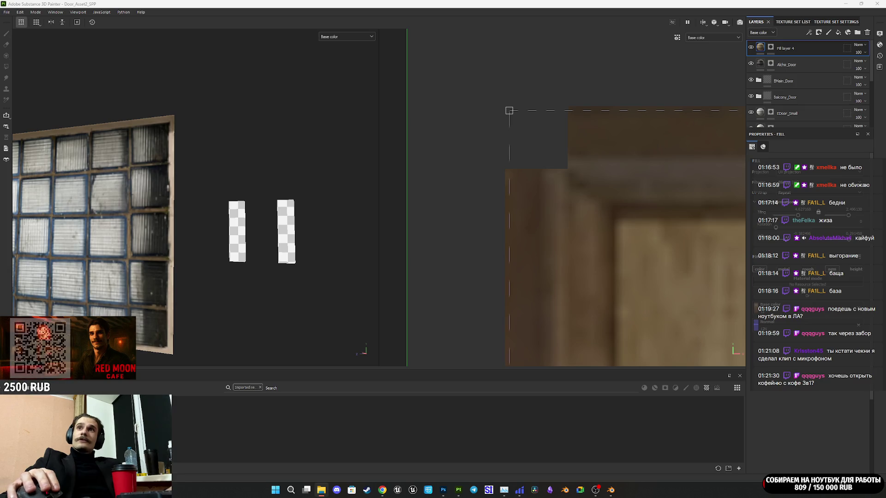
# Import 13.png, 13N.png, 14.png and 14N.png into the project as textures.
pyautogui.moveTo(831, 383); pyautogui.dragTo(632, 422)
pyautogui.click(531, 175)
pyautogui.click(538, 198)
pyautogui.click(531, 185)
pyautogui.click(538, 210)
pyautogui.click(531, 196)
pyautogui.click(539, 221)
pyautogui.click(531, 207)
pyautogui.click(547, 234)
pyautogui.click(529, 329)
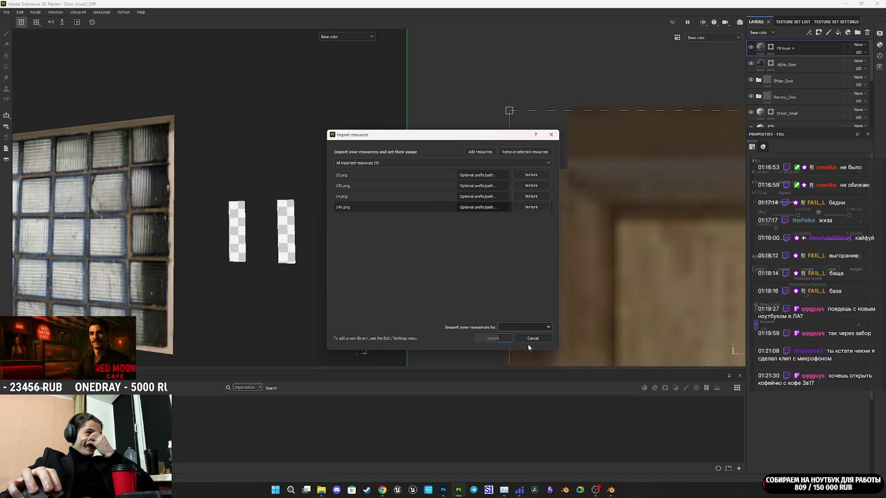
pyautogui.click(530, 347)
pyautogui.click(492, 338)
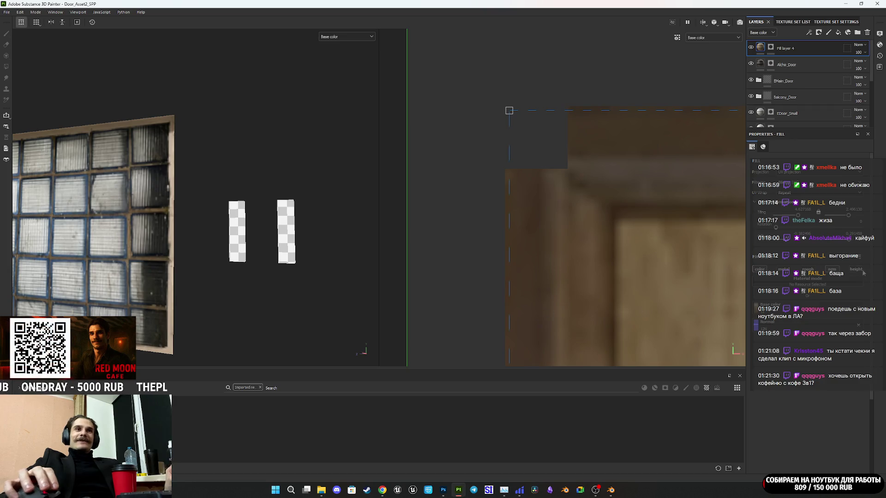
# Rename Fill layer 4 to Music_Door and add a new fill layer above it.
pyautogui.doubleClick(789, 48)
pyautogui.write('Musi')
pyautogui.write('c_D')
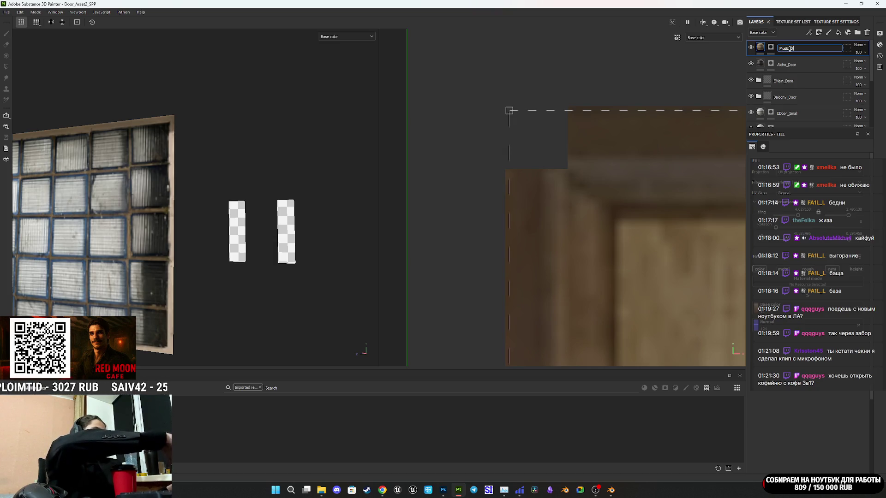
pyautogui.write('oor')
pyautogui.press('Return')
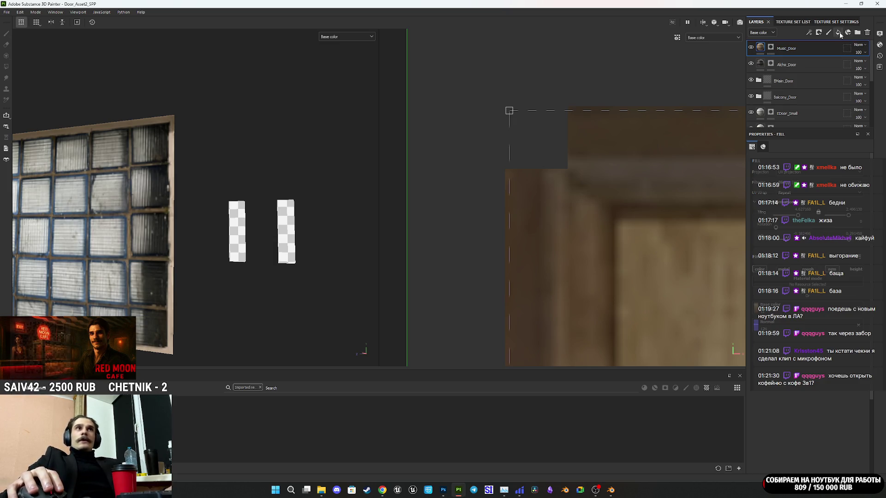
pyautogui.click(838, 32)
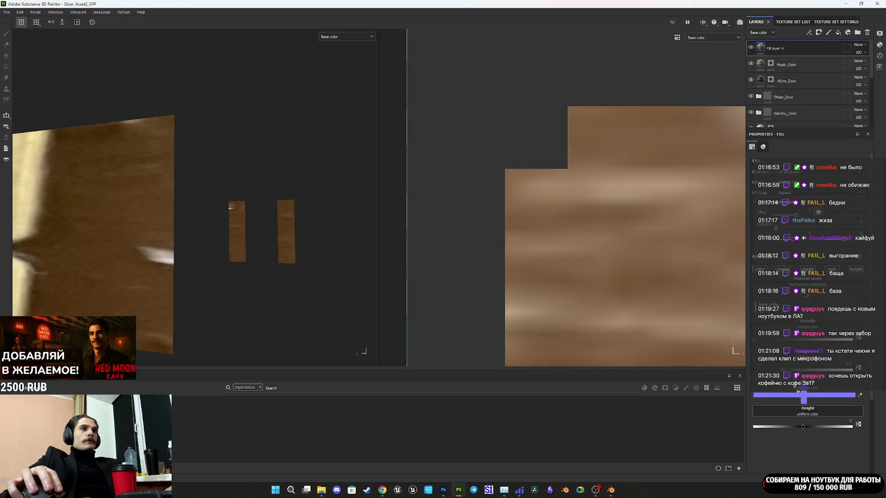
# Add a black mask to Fill layer 4.
pyautogui.scroll(-3)
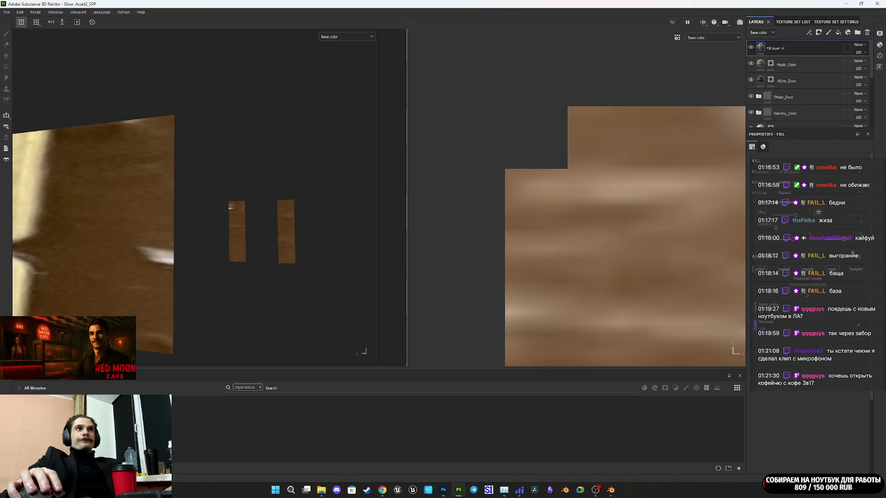
pyautogui.rightClick(760, 49)
pyautogui.click(791, 65)
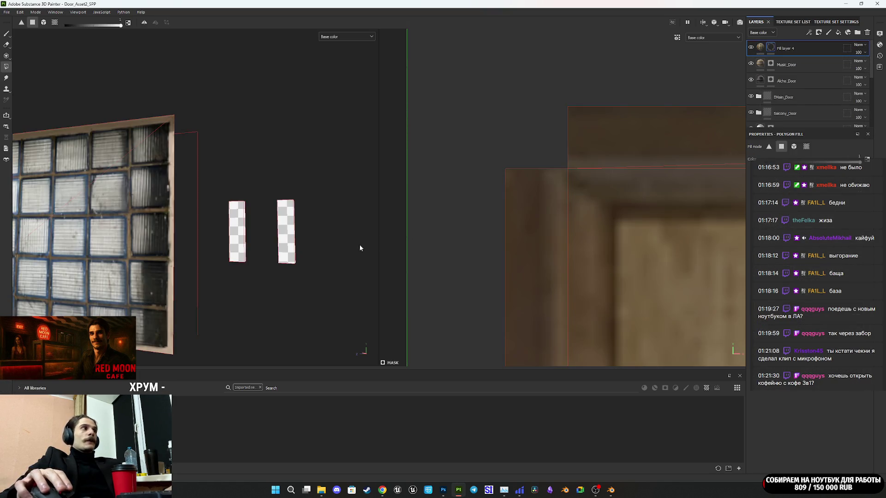
# Polygon-fill the mask on the narrow left door piece, then select the layer's content.
pyautogui.moveTo(257, 246); pyautogui.dragTo(289, 282)
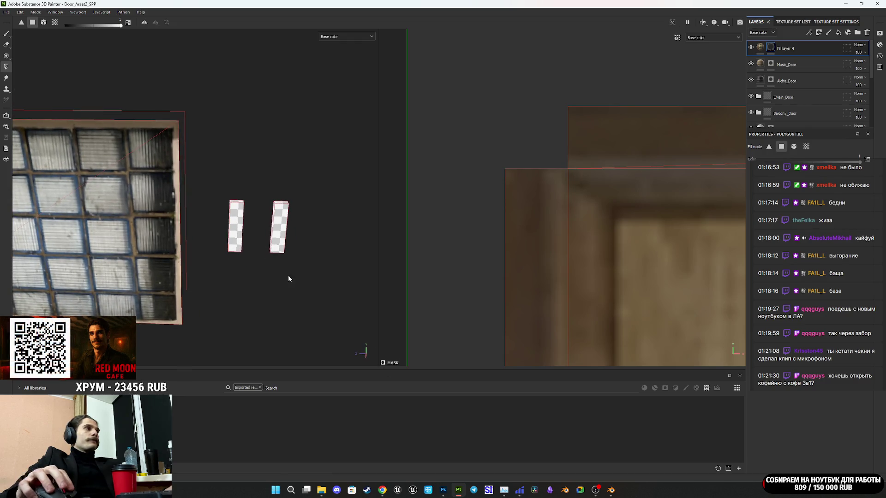
pyautogui.scroll(-3)
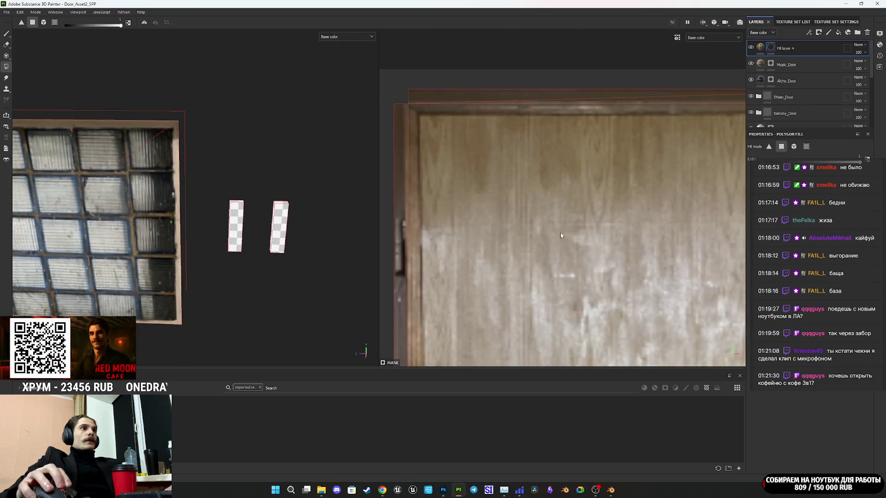
pyautogui.scroll(-3)
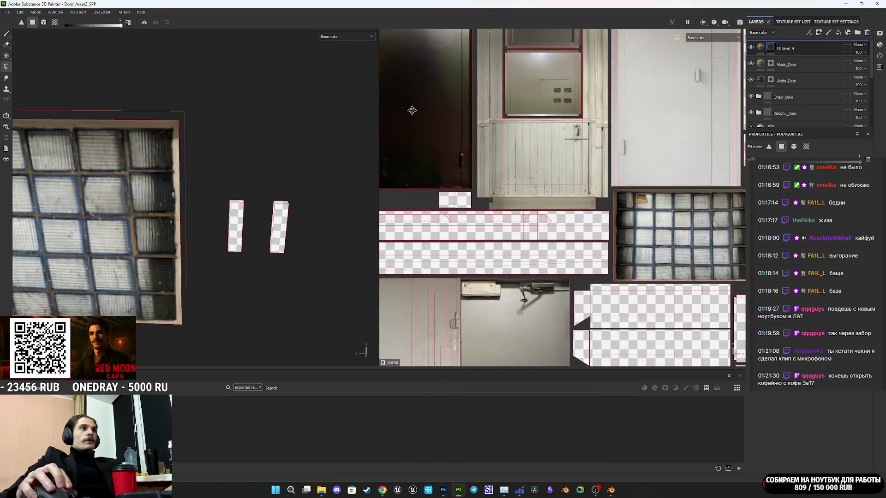
pyautogui.scroll(-3)
pyautogui.moveTo(646, 267); pyautogui.dragTo(567, 235)
pyautogui.scroll(3)
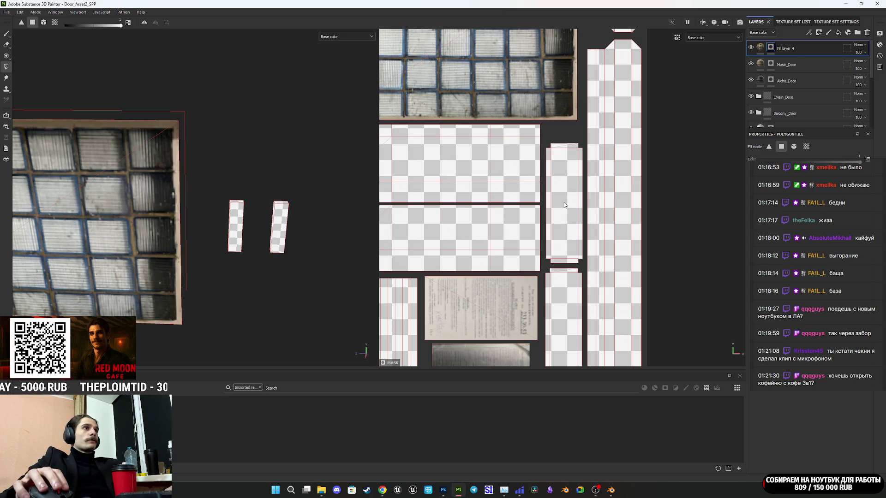
pyautogui.scroll(3)
pyautogui.click(237, 222)
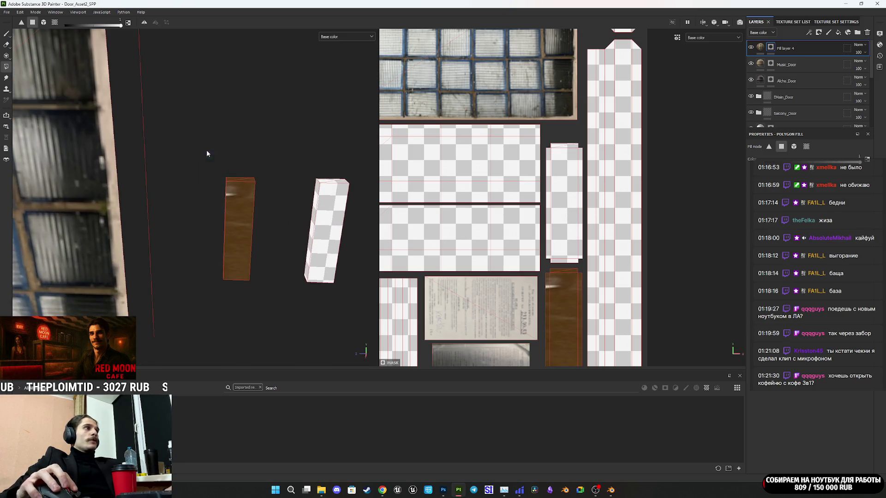
pyautogui.click(759, 47)
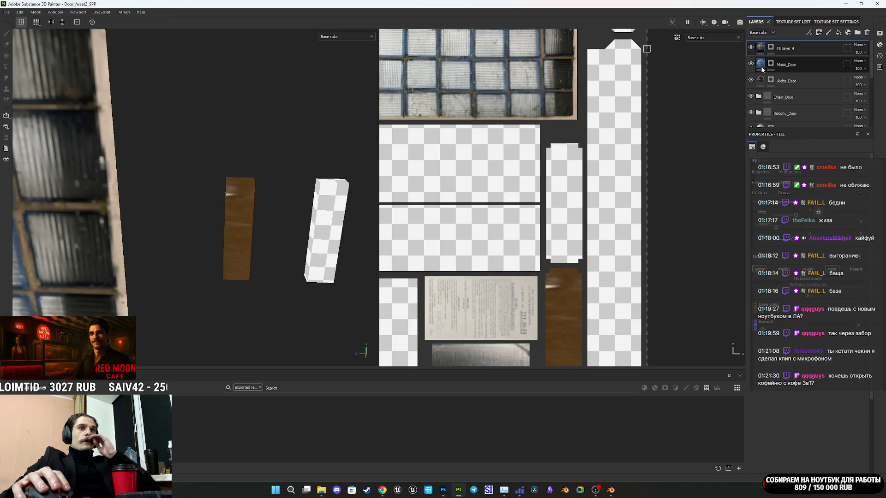
# Fit the fill's projection frame to the narrow door strip in the 2D UV view.
pyautogui.moveTo(382, 490)
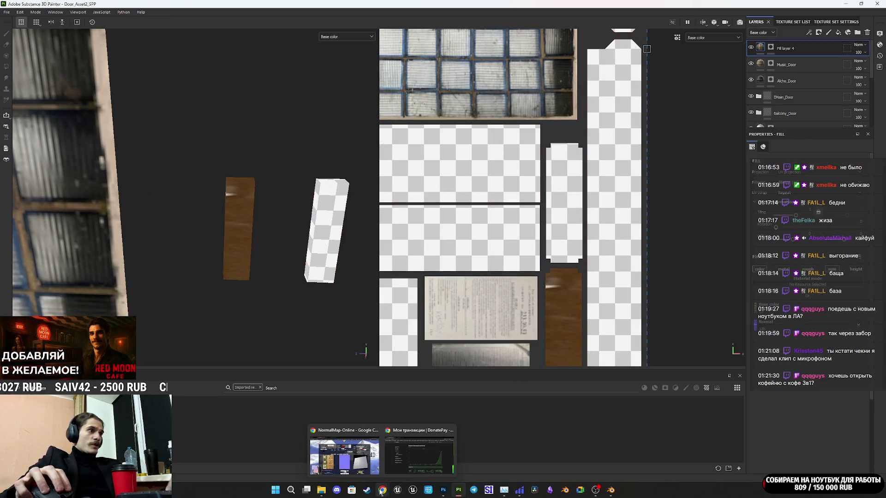
pyautogui.moveTo(463, 493)
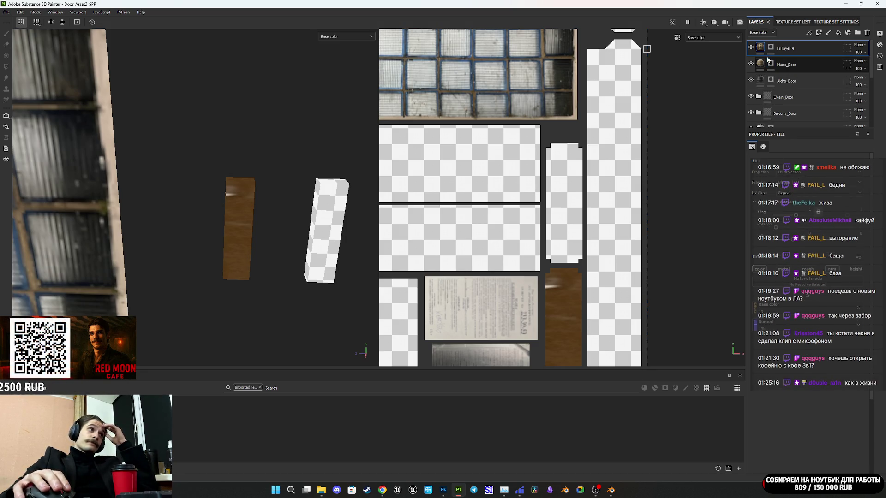
pyautogui.moveTo(332, 300); pyautogui.dragTo(156, 312)
pyautogui.scroll(-3)
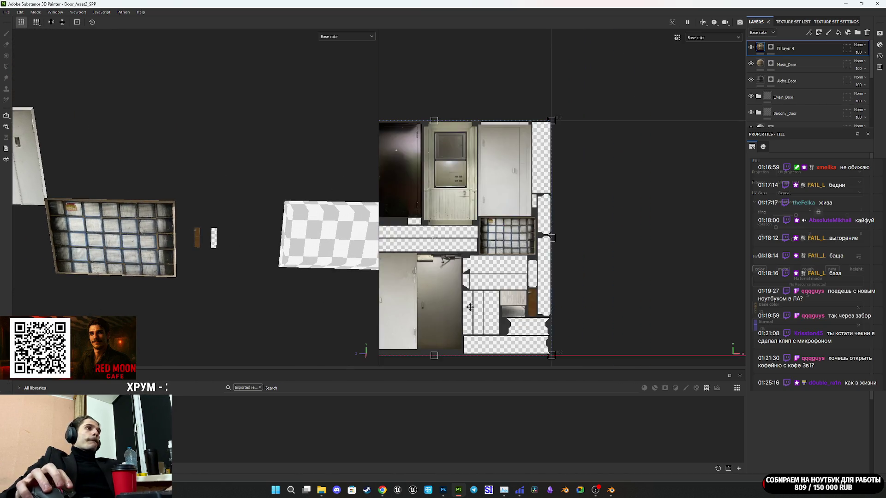
pyautogui.click(667, 289)
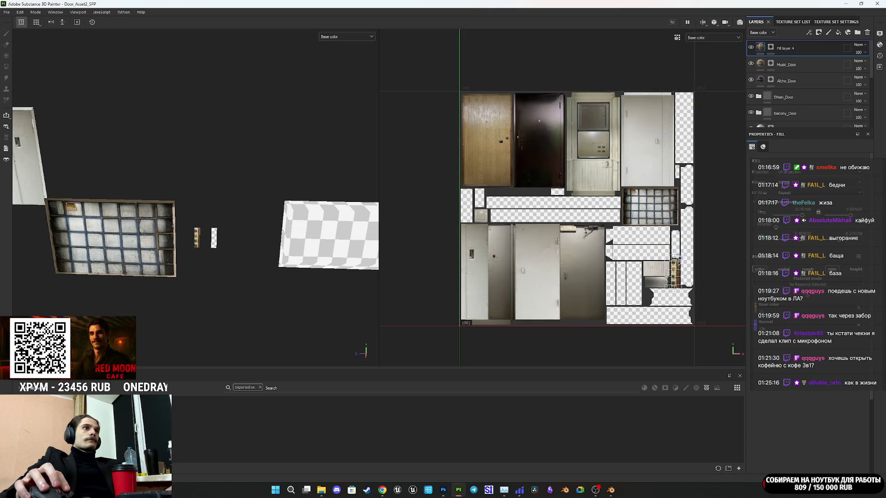
pyautogui.scroll(3)
pyautogui.scroll(3)
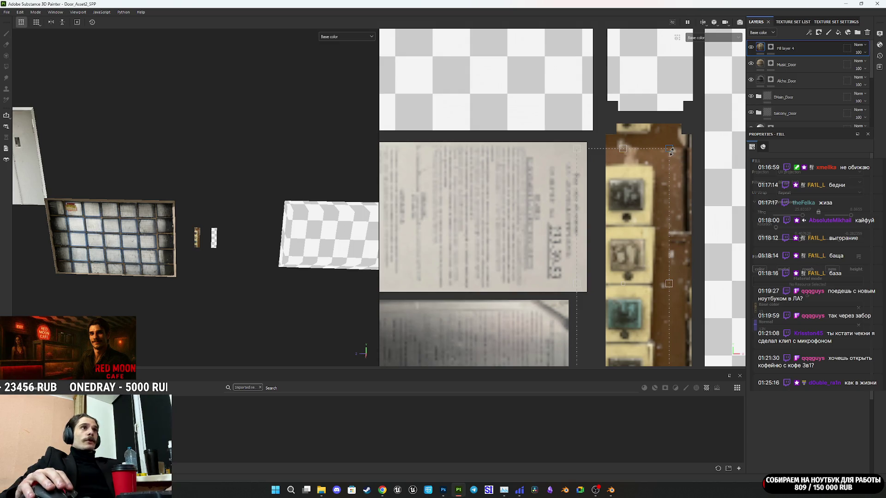
pyautogui.scroll(3)
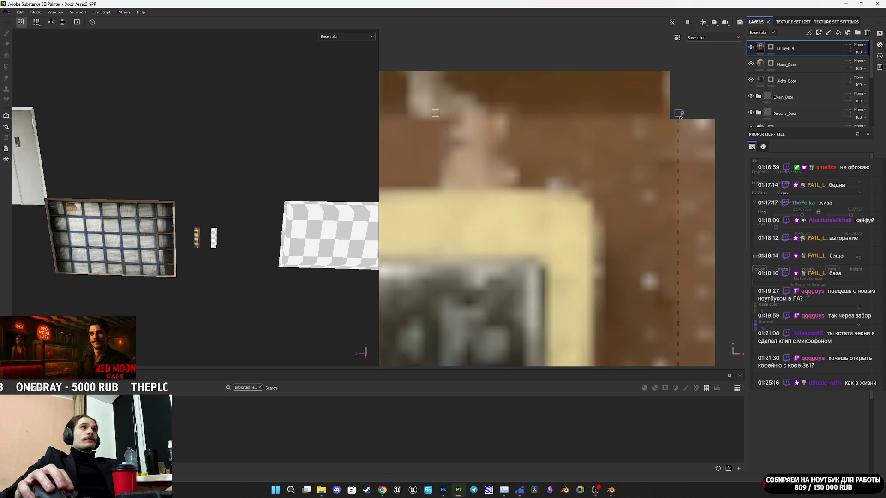
pyautogui.scroll(-3)
pyautogui.moveTo(625, 248); pyautogui.dragTo(614, 118)
# Shrink the projected mailbox image and adjust its top and bottom edges to the strip.
pyautogui.moveTo(551, 294); pyautogui.dragTo(582, 275)
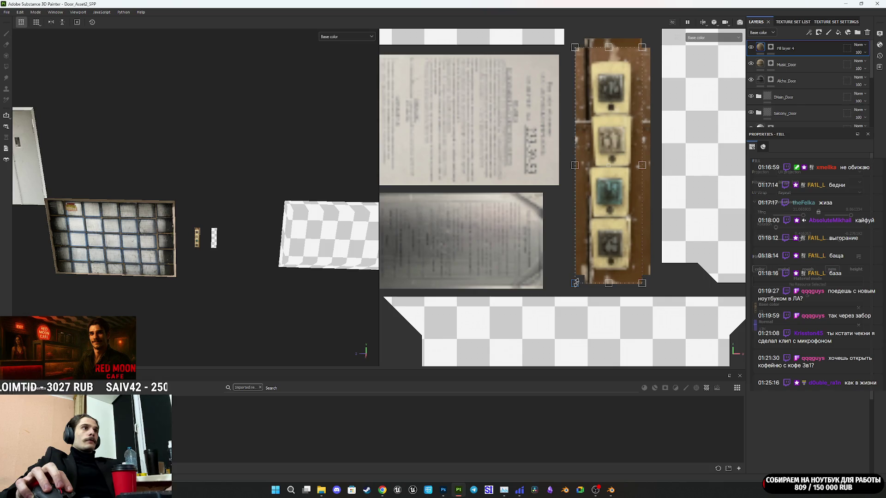
pyautogui.scroll(3)
pyautogui.moveTo(571, 286); pyautogui.dragTo(570, 289)
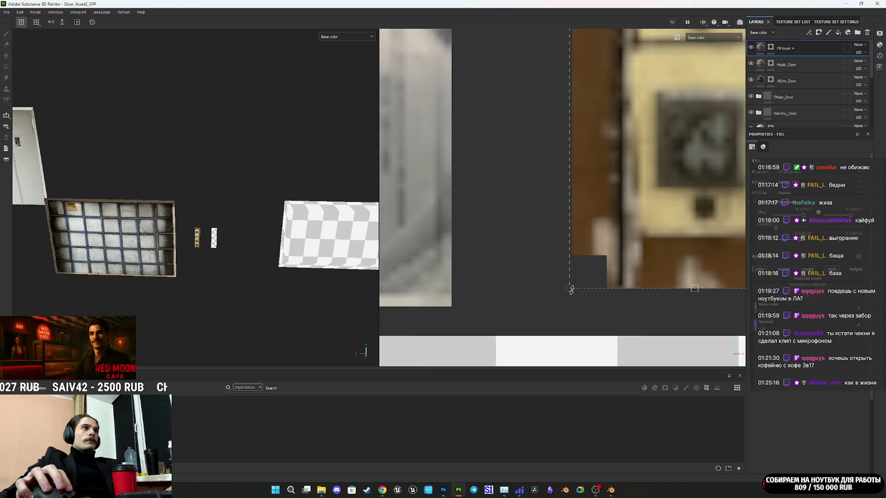
pyautogui.scroll(-3)
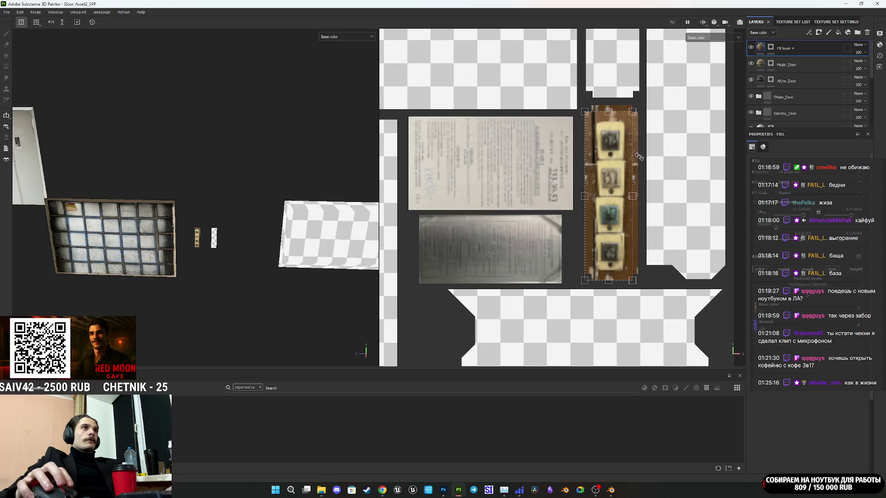
pyautogui.scroll(3)
pyautogui.moveTo(587, 165); pyautogui.dragTo(587, 159)
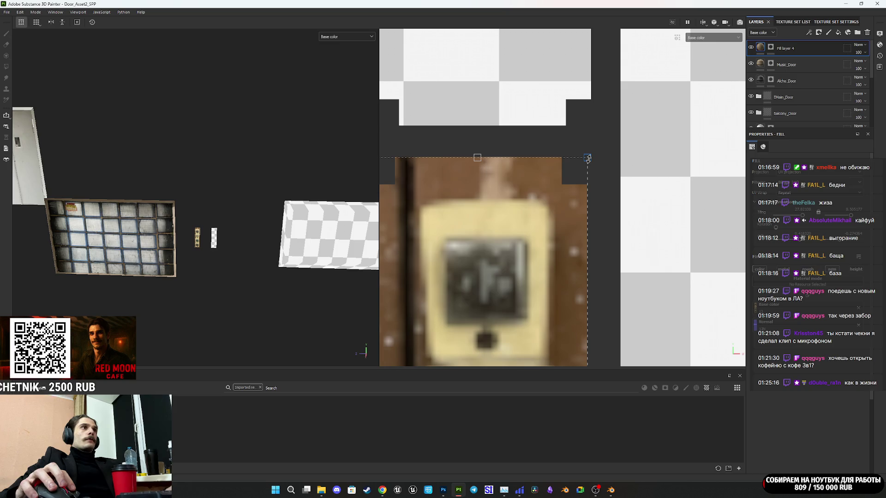
pyautogui.scroll(3)
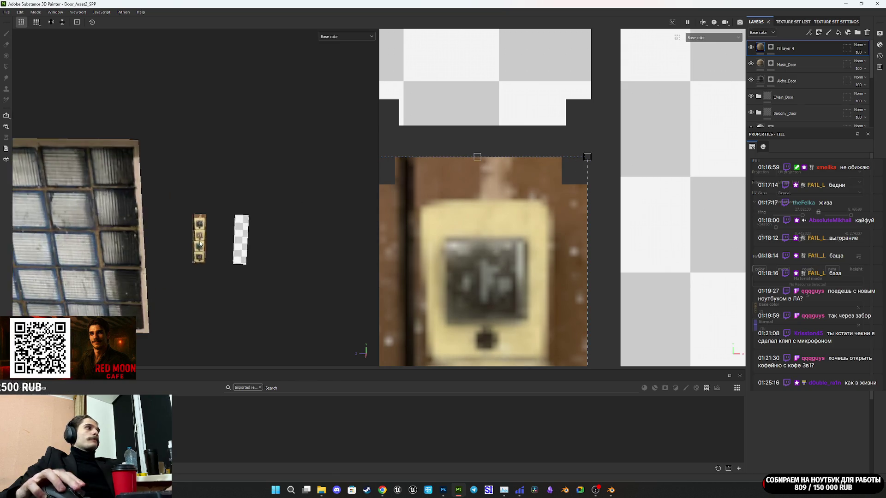
pyautogui.moveTo(200, 239); pyautogui.dragTo(200, 210)
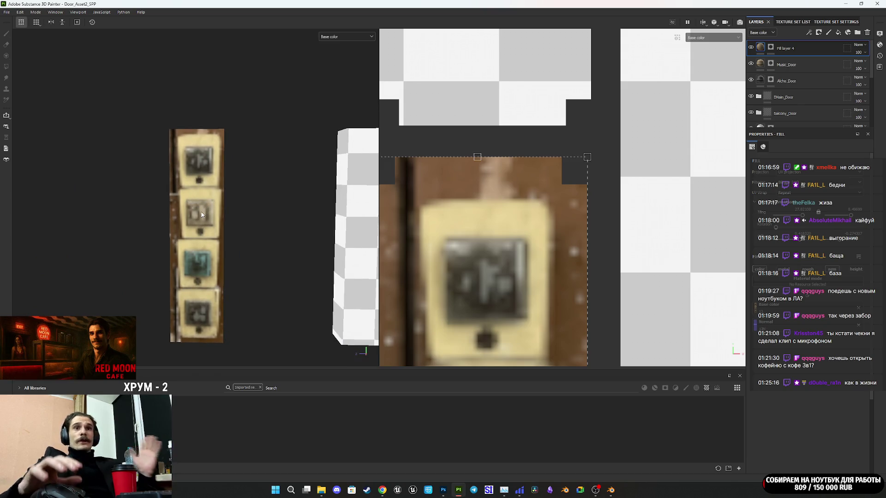
pyautogui.scroll(-3)
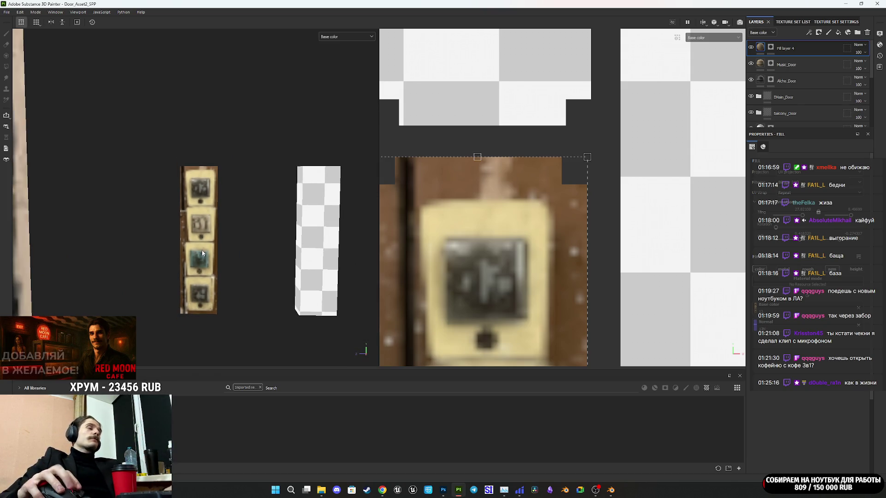
pyautogui.moveTo(198, 253); pyautogui.dragTo(197, 256)
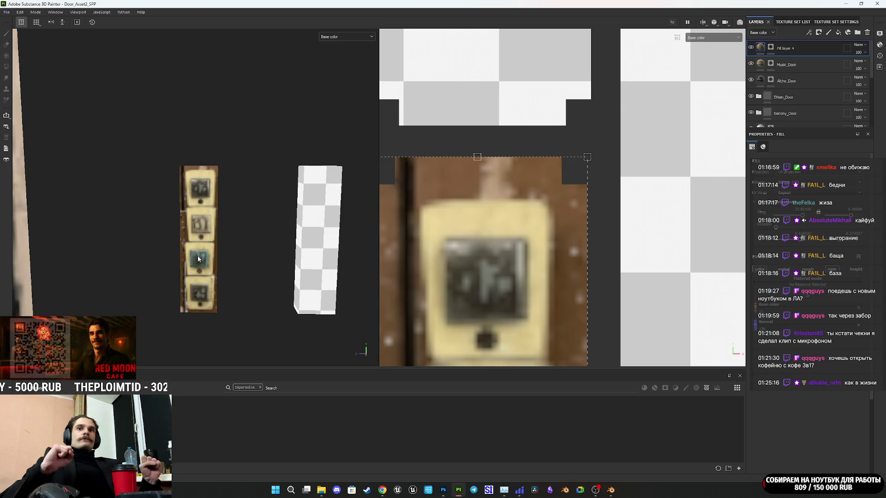
# Rename the fill layer Door_Sing1, duplicate it and name the copy Door_Sing2.
pyautogui.doubleClick(780, 49)
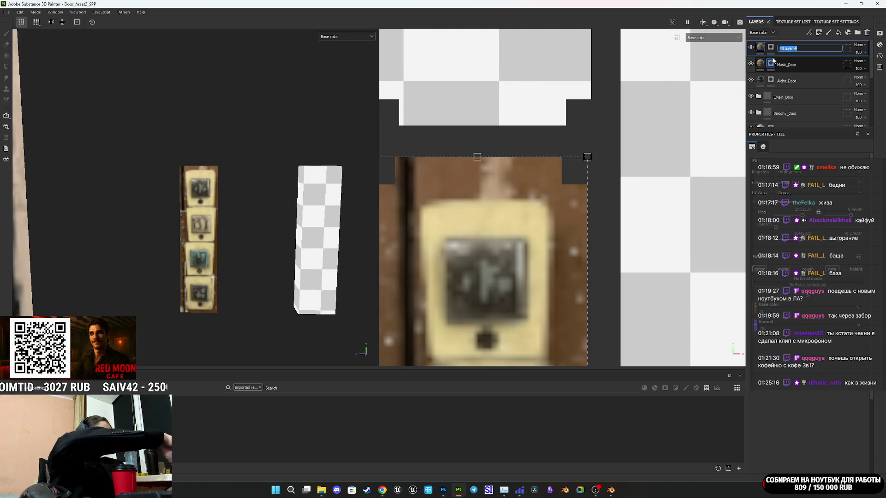
pyautogui.write('Door')
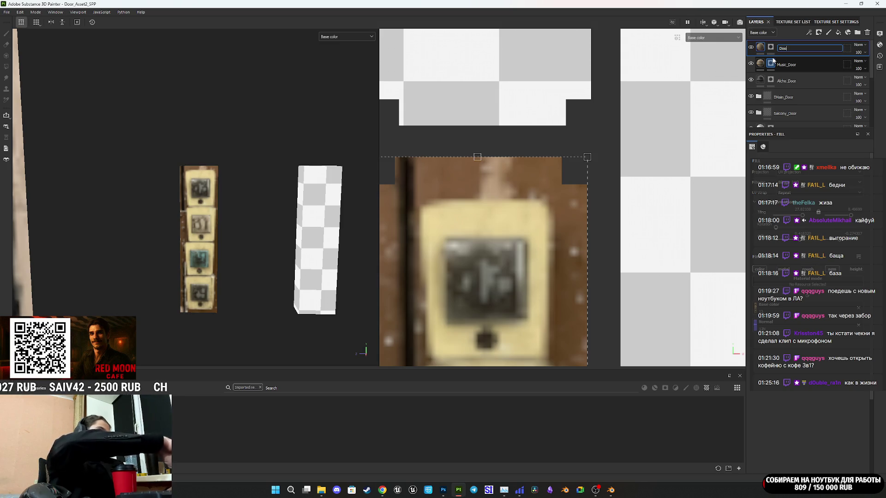
pyautogui.write('_Sing')
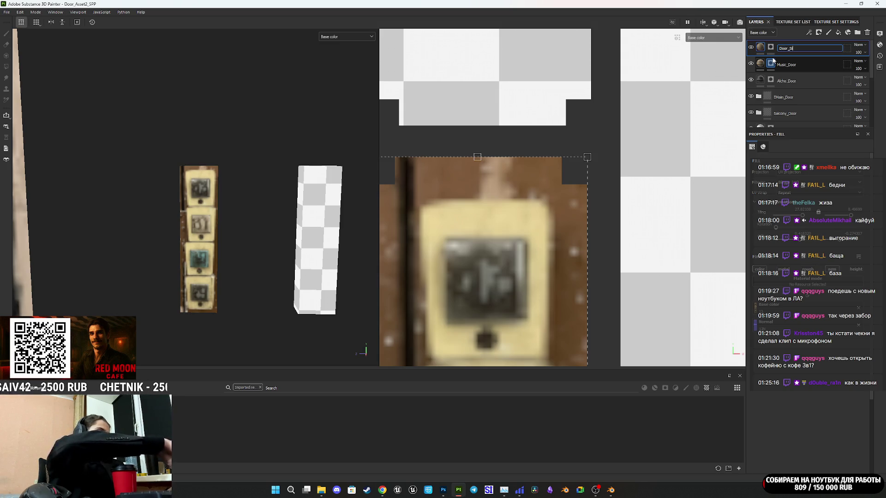
pyautogui.write('1')
pyautogui.press('Return')
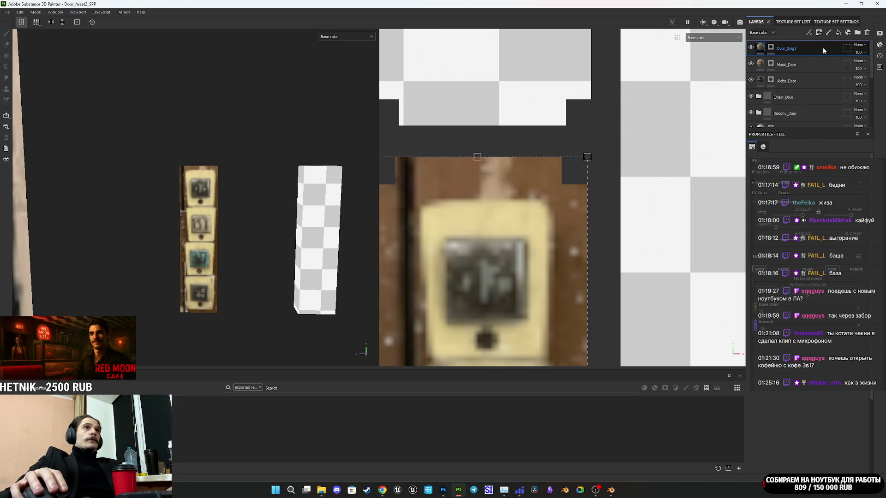
pyautogui.hotkey('ctrl', 'd')
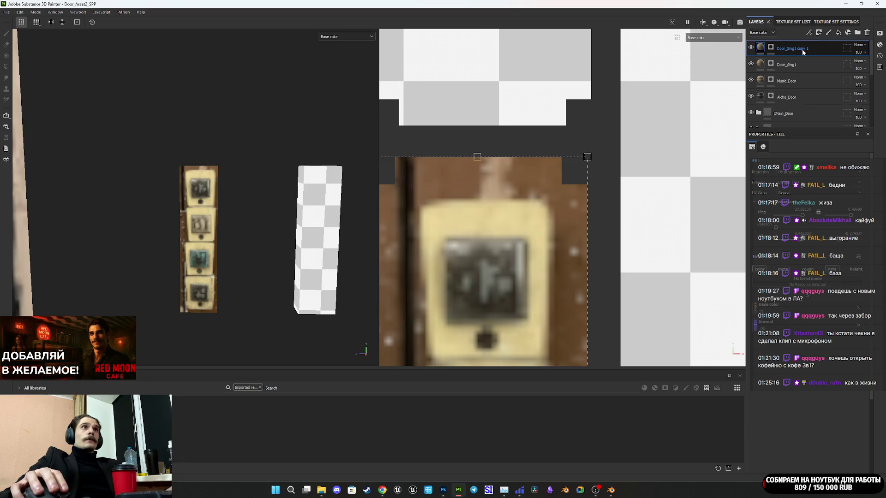
pyautogui.doubleClick(801, 49)
pyautogui.press('BackSpace')
pyautogui.press('BackSpace')
pyautogui.press('BackSpace')
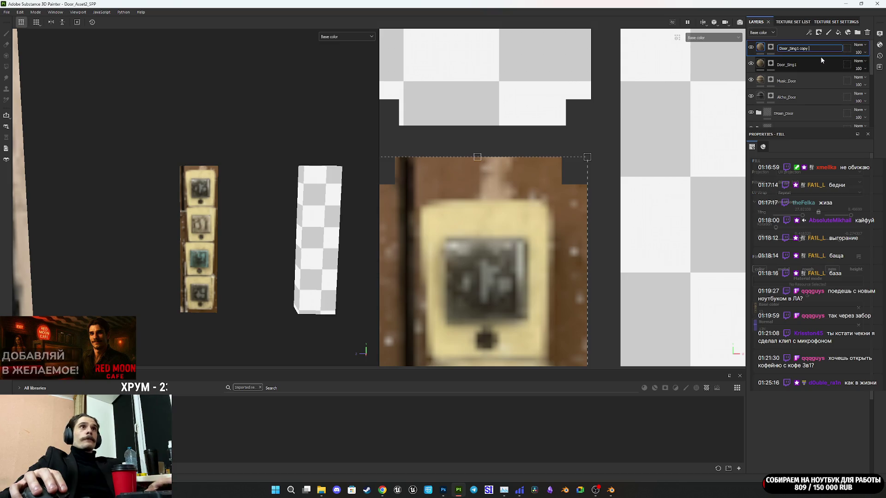
pyautogui.press('BackSpace')
pyautogui.press('BackSpace')
pyautogui.press('BackSpace')
pyautogui.write('2')
pyautogui.press('Return')
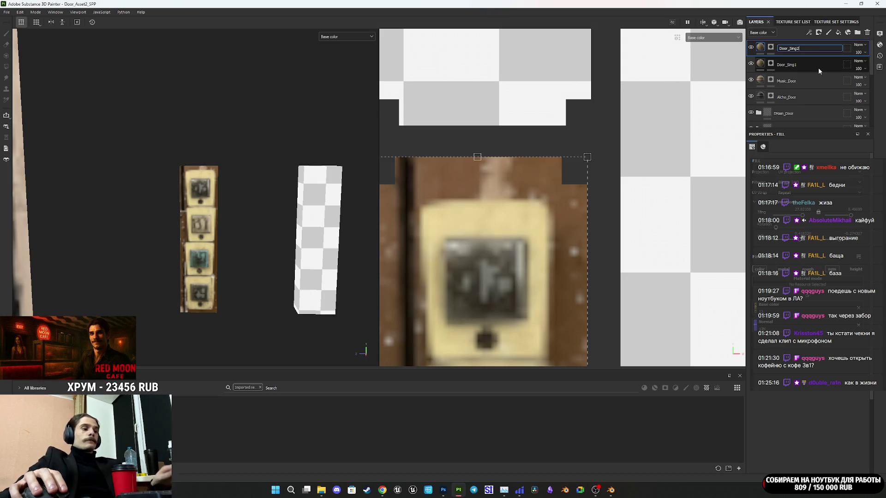
# Clear the Door_Sing2 mask and reveal the layer on the right checkered panel.
pyautogui.click(770, 47)
pyautogui.rightClick(770, 47)
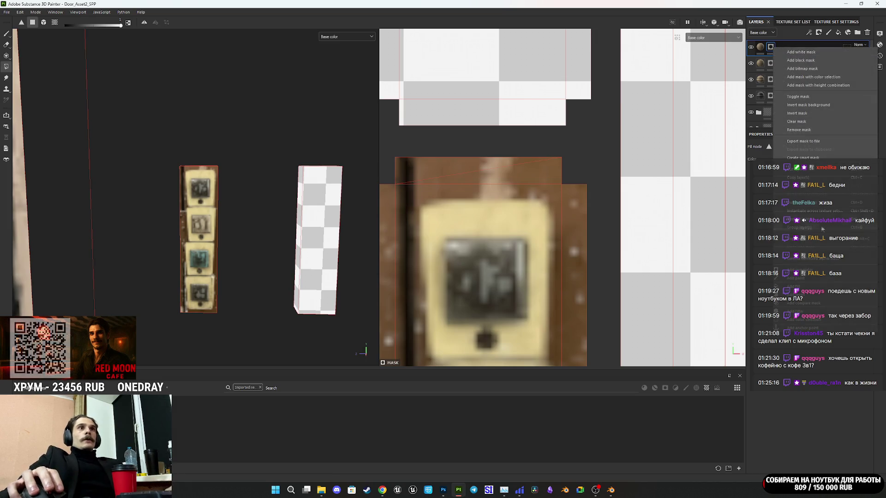
pyautogui.click(802, 121)
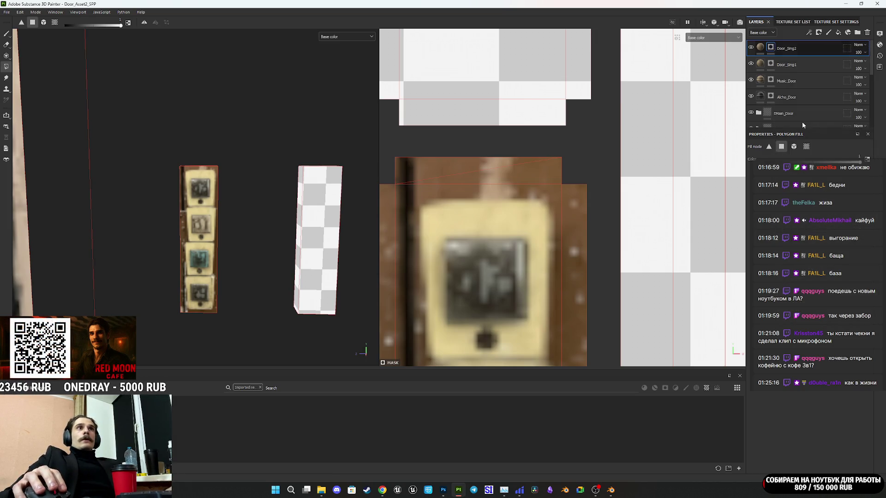
pyautogui.moveTo(332, 297); pyautogui.dragTo(323, 328)
pyautogui.moveTo(322, 328); pyautogui.dragTo(241, 134)
pyautogui.click(760, 47)
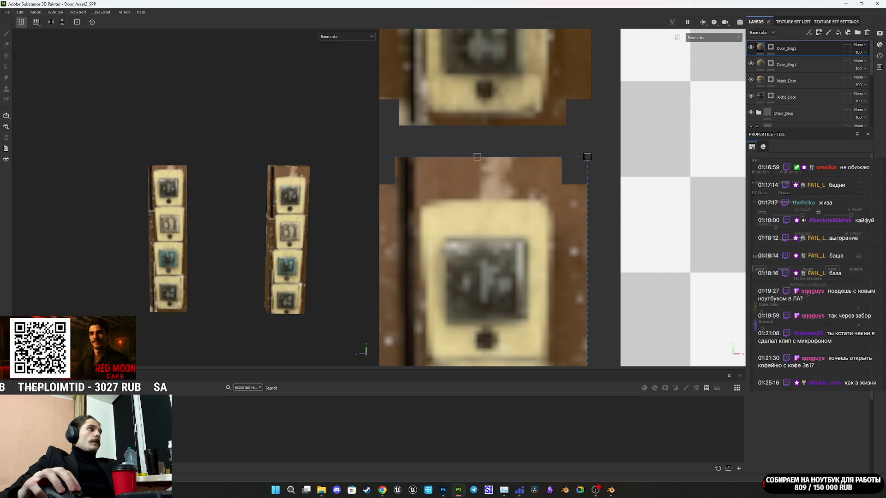
# Drop the new photo into the fill's base color slot and move it on the texture layout.
pyautogui.moveTo(330, 395); pyautogui.dragTo(787, 327)
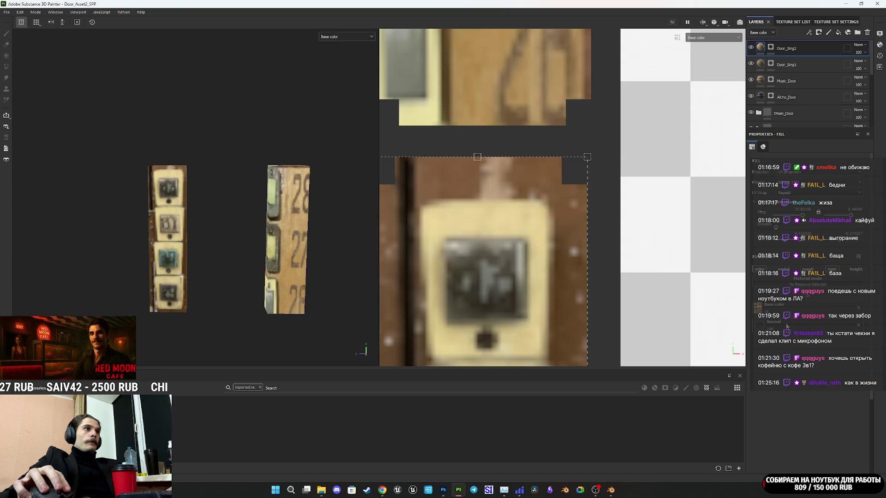
pyautogui.scroll(3)
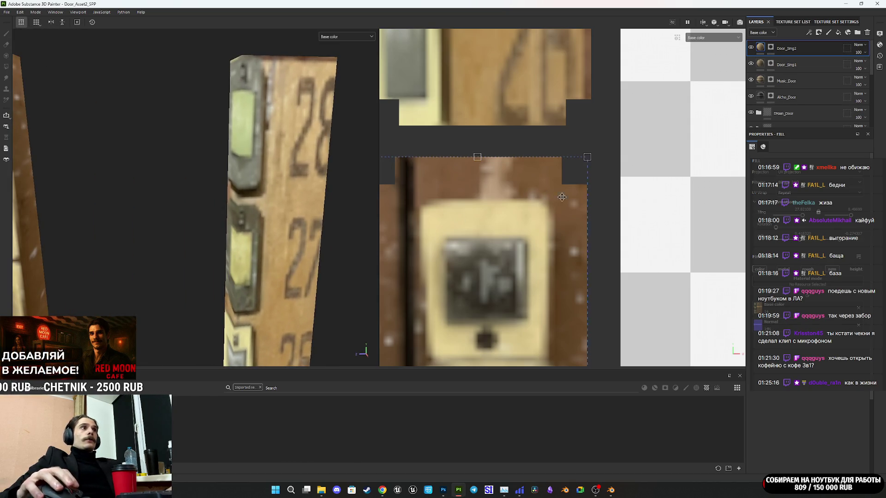
pyautogui.scroll(-3)
pyautogui.moveTo(538, 220); pyautogui.dragTo(509, 294)
pyautogui.moveTo(508, 83); pyautogui.dragTo(506, 83)
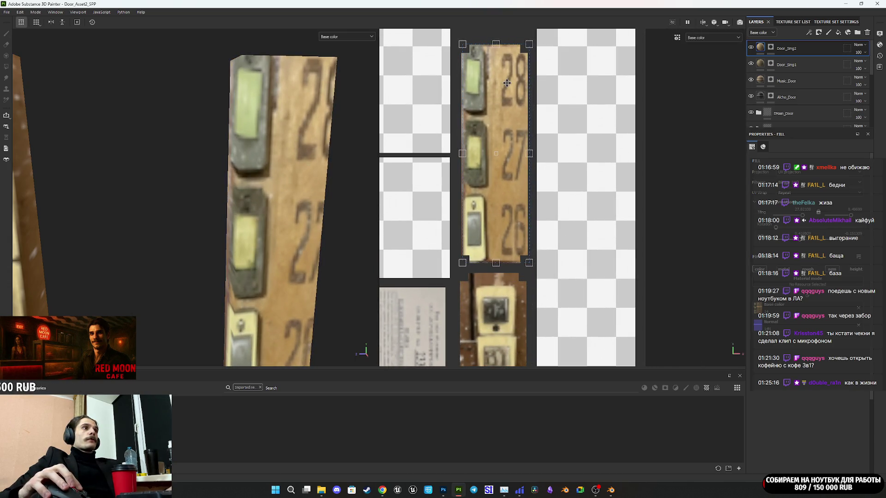
# Nudge the photo to line up the buttons and stretch it horizontally across the panel.
pyautogui.scroll(3)
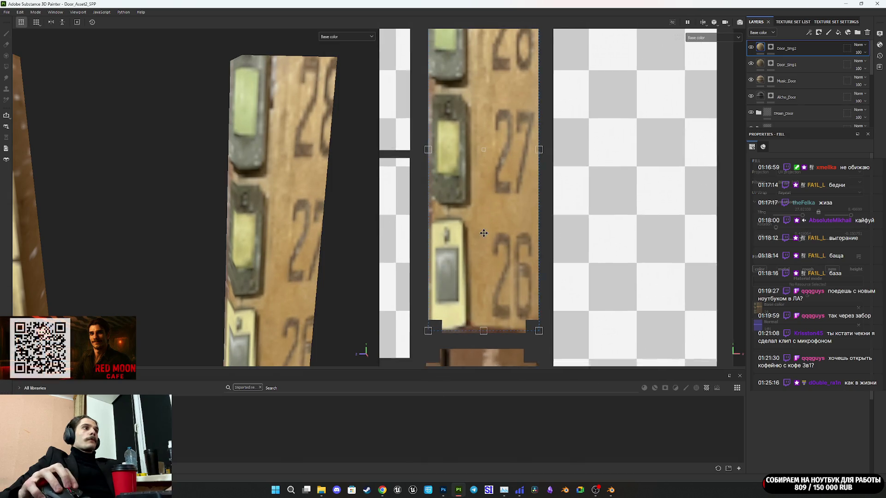
pyautogui.moveTo(492, 217); pyautogui.dragTo(506, 222)
pyautogui.scroll(-3)
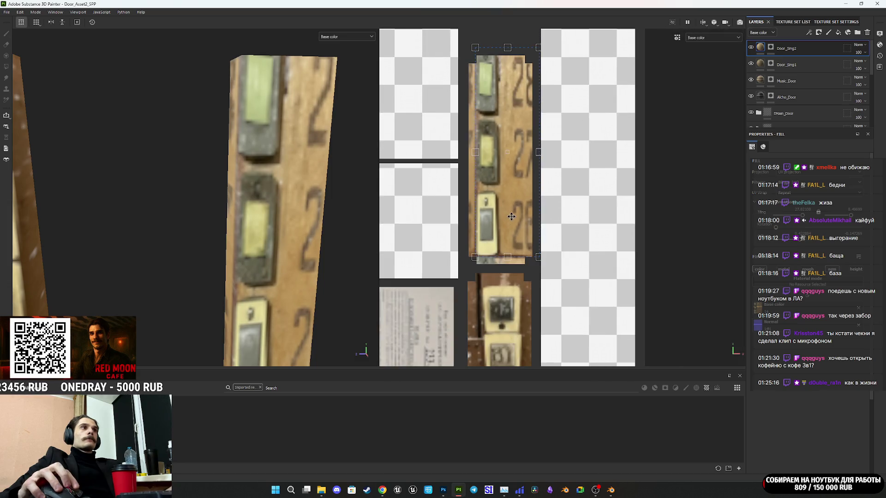
pyautogui.scroll(3)
pyautogui.moveTo(510, 239); pyautogui.dragTo(502, 231)
pyautogui.moveTo(539, 195); pyautogui.dragTo(650, 198)
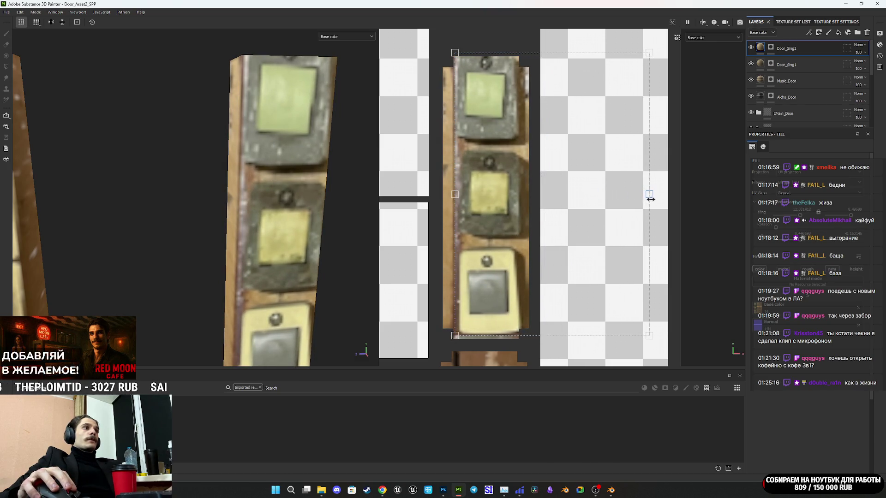
pyautogui.moveTo(494, 252); pyautogui.dragTo(491, 246)
pyautogui.scroll(-3)
pyautogui.moveTo(296, 254); pyautogui.dragTo(256, 226)
pyautogui.scroll(-3)
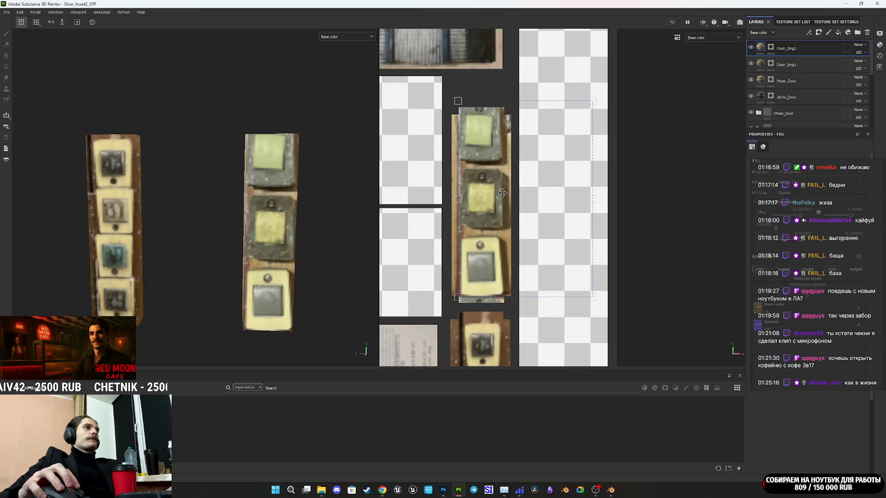
# Trim the photo from the top and right, then widen it slightly to fit the panel.
pyautogui.moveTo(516, 139); pyautogui.dragTo(513, 152)
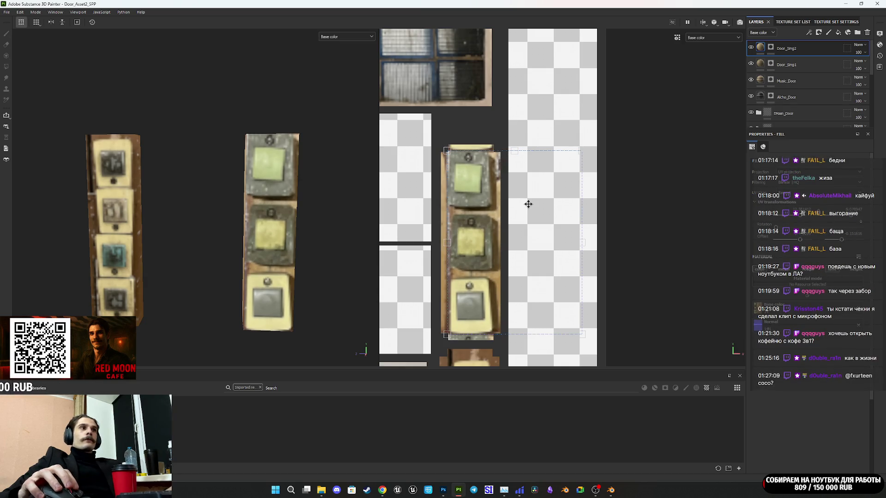
pyautogui.scroll(-3)
pyautogui.moveTo(579, 245); pyautogui.dragTo(572, 247)
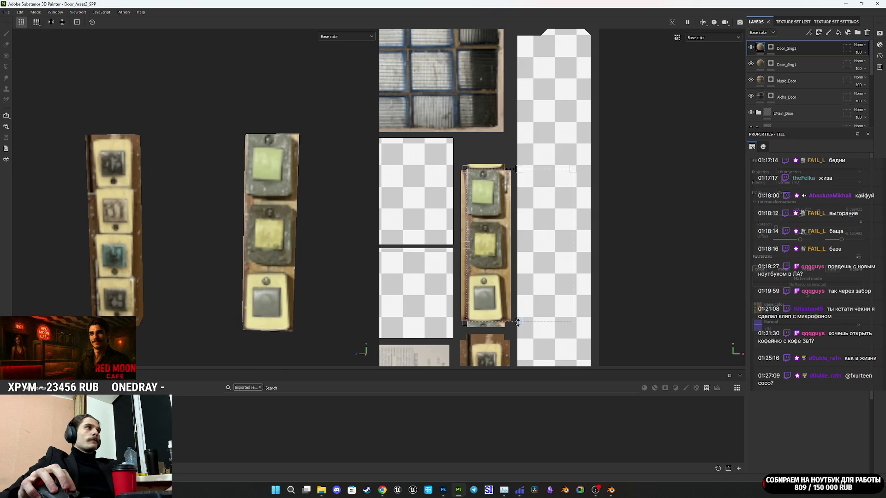
pyautogui.scroll(3)
pyautogui.moveTo(521, 165); pyautogui.dragTo(521, 166)
pyautogui.moveTo(291, 188); pyautogui.dragTo(306, 223)
pyautogui.scroll(-3)
pyautogui.scroll(3)
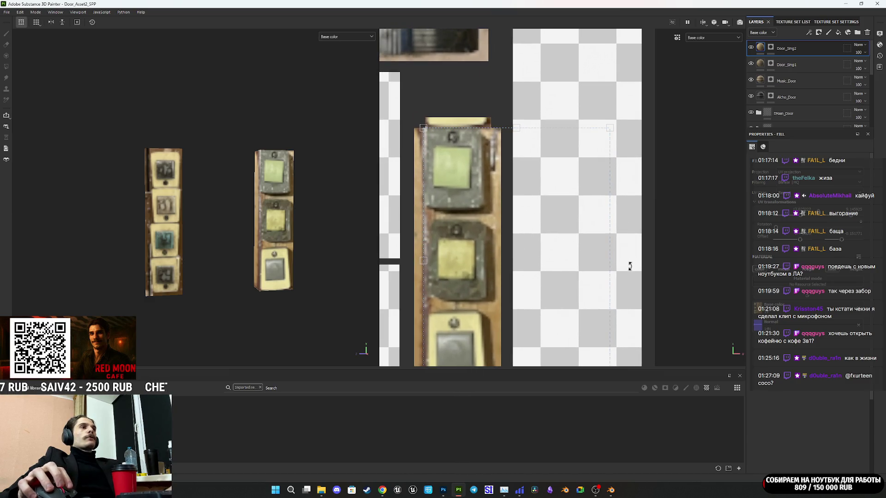
pyautogui.scroll(-3)
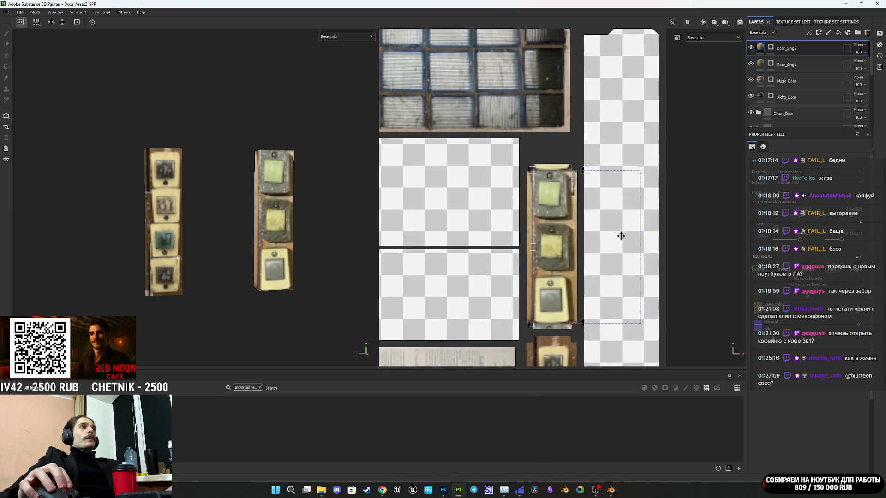
pyautogui.scroll(3)
pyautogui.moveTo(644, 246); pyautogui.dragTo(650, 245)
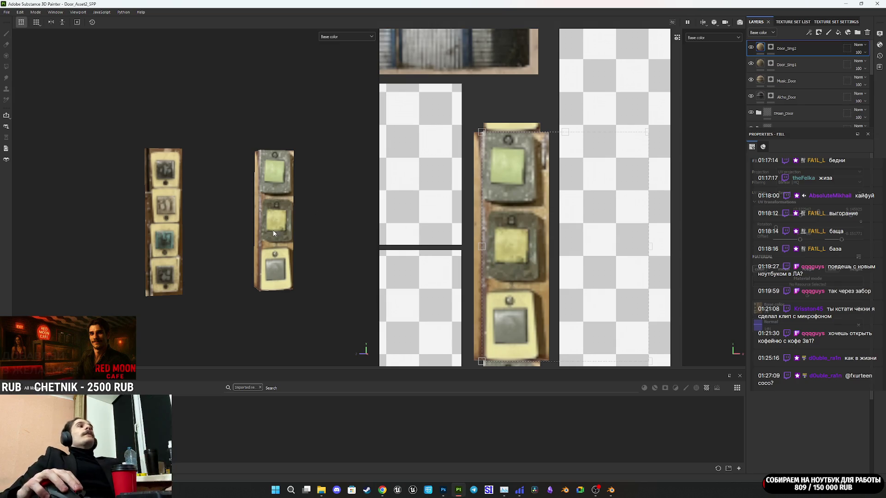
pyautogui.moveTo(328, 321); pyautogui.dragTo(287, 328)
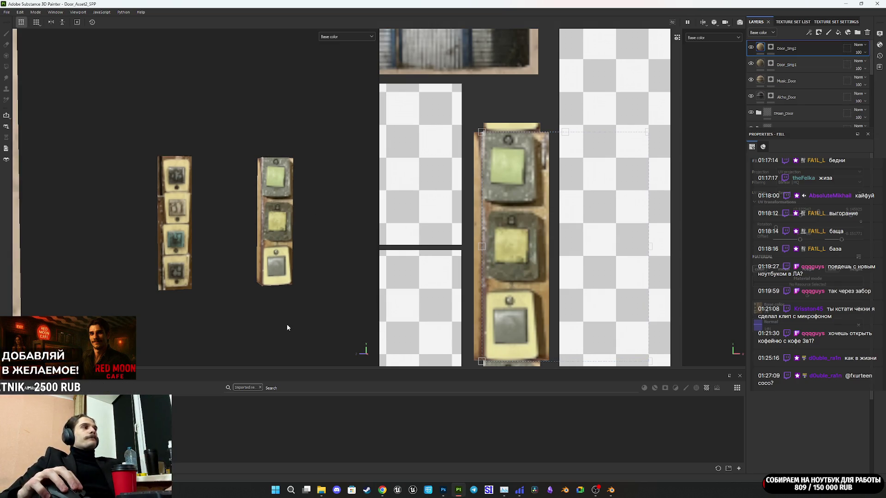
pyautogui.scroll(-3)
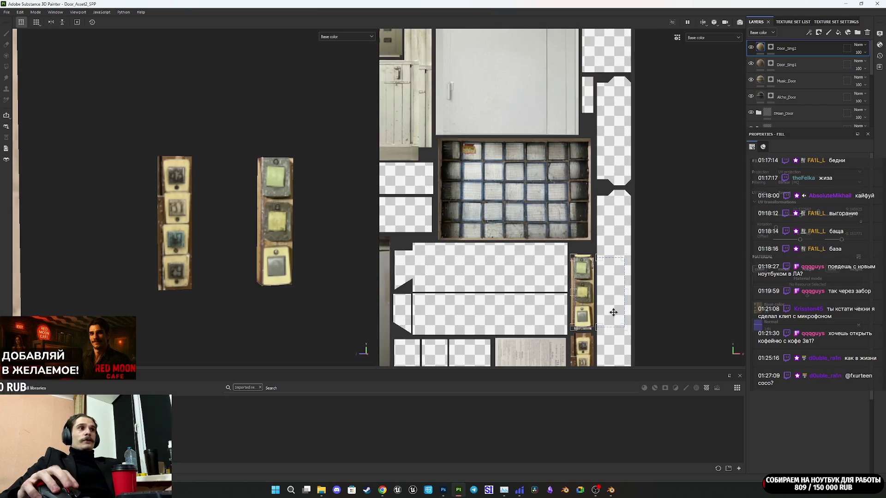
pyautogui.scroll(-3)
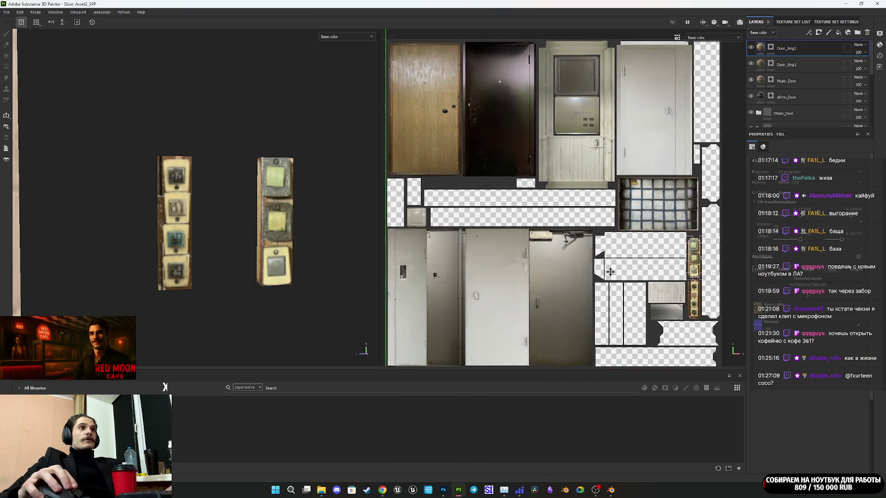
pyautogui.moveTo(588, 280); pyautogui.dragTo(609, 261)
pyautogui.scroll(3)
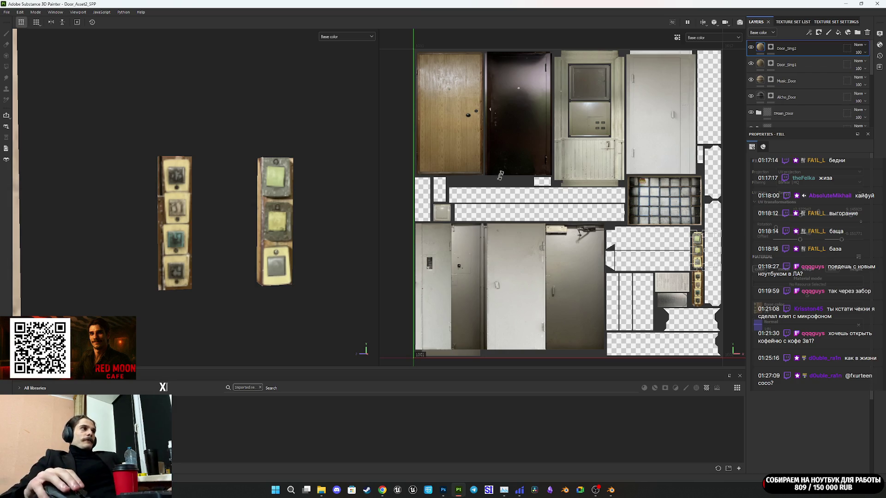
pyautogui.scroll(-3)
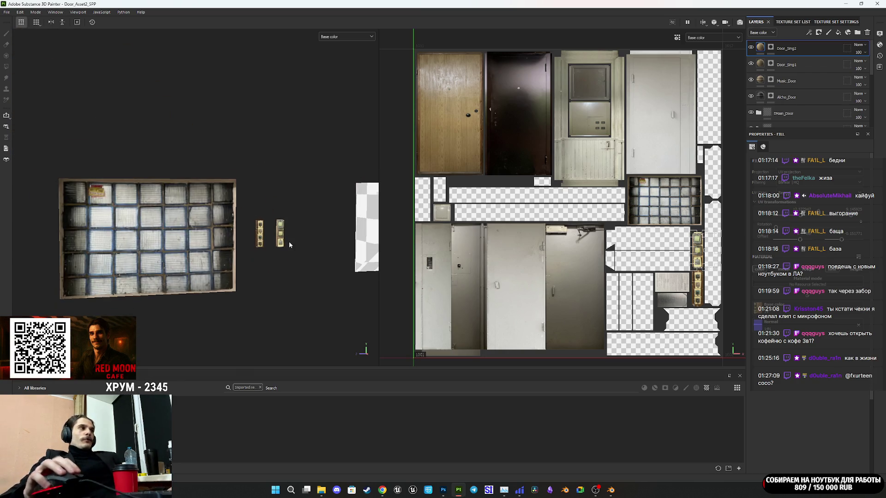
pyautogui.moveTo(293, 237); pyautogui.dragTo(234, 260)
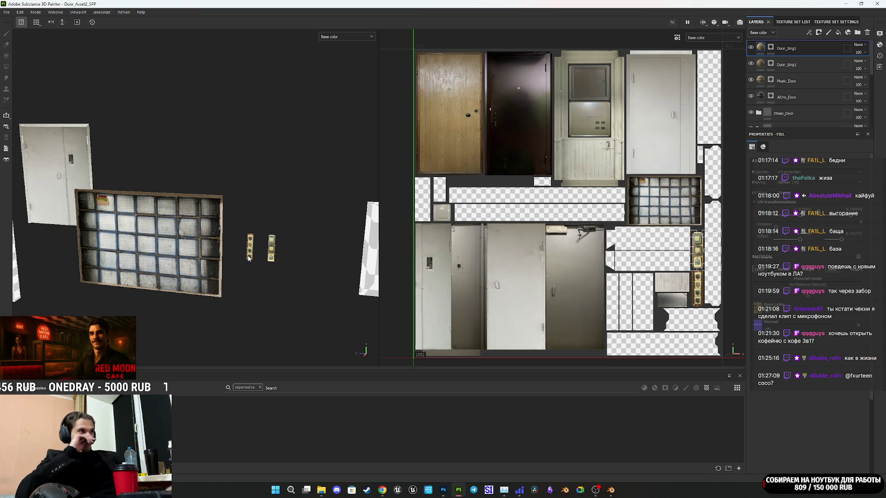
pyautogui.moveTo(259, 260); pyautogui.dragTo(199, 266)
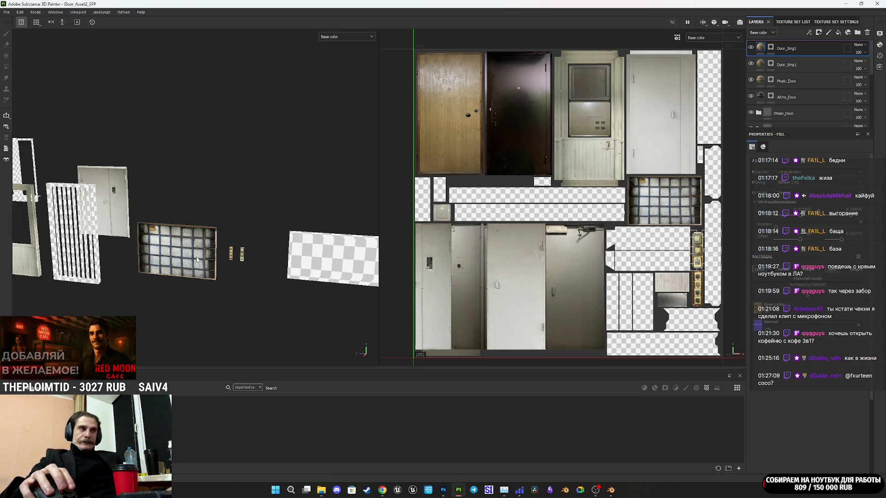
pyautogui.scroll(3)
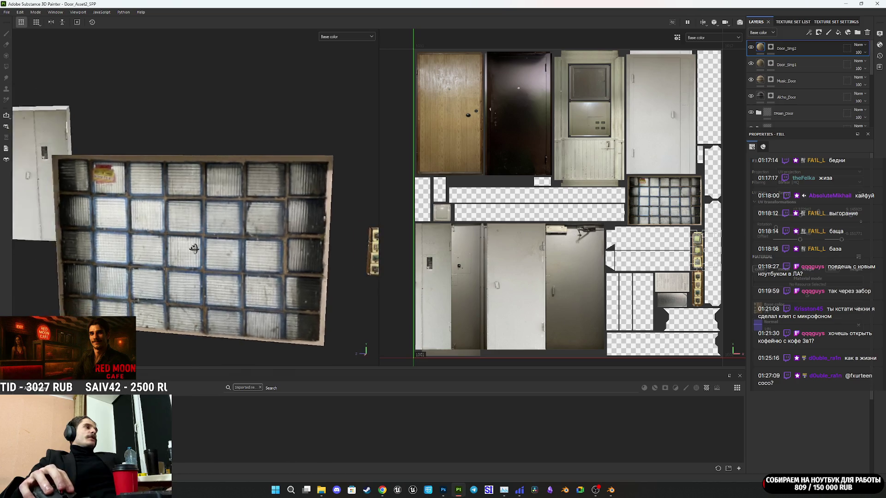
pyautogui.scroll(3)
pyautogui.scroll(-3)
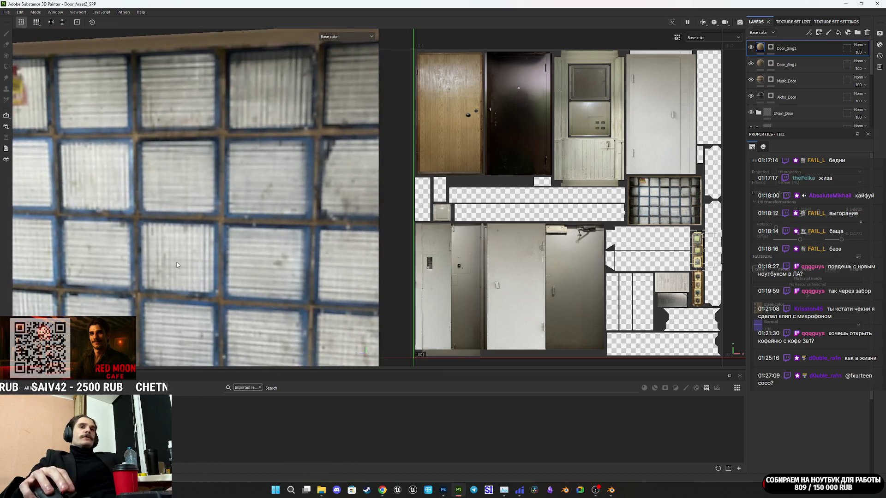
pyautogui.moveTo(183, 261); pyautogui.dragTo(194, 242)
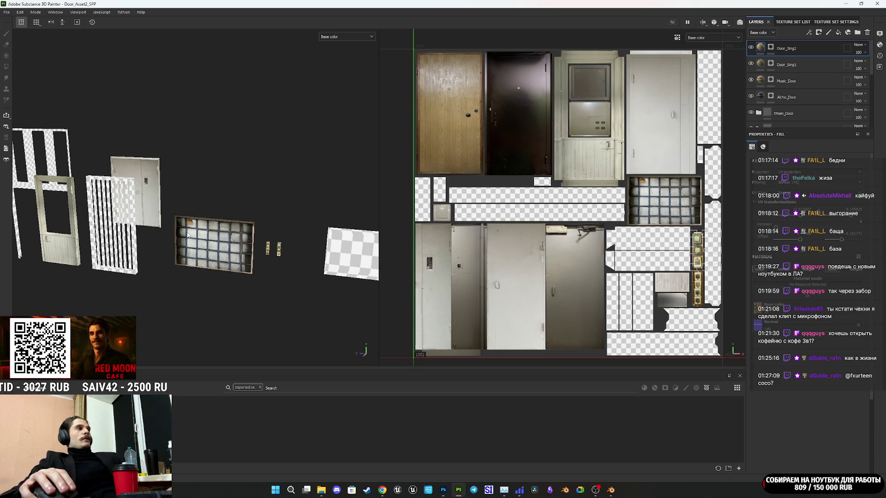
# Orbit, pan and zoom the viewport to inspect the door pieces and checkered panels.
pyautogui.scroll(3)
pyautogui.moveTo(223, 253); pyautogui.dragTo(203, 252)
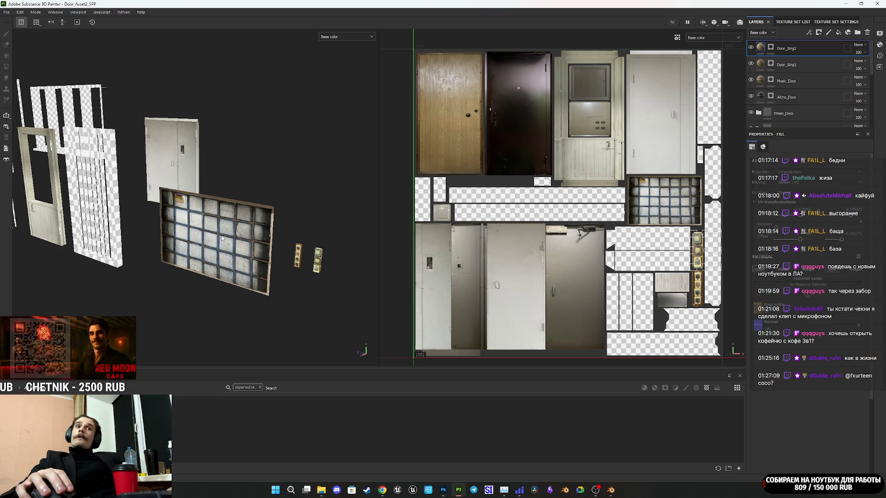
pyautogui.scroll(-3)
pyautogui.moveTo(238, 236); pyautogui.dragTo(247, 236)
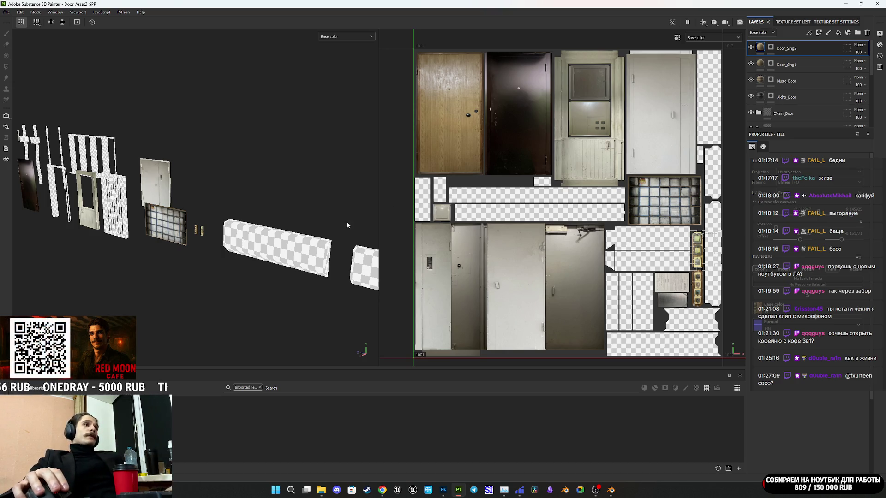
pyautogui.moveTo(275, 250); pyautogui.dragTo(336, 263)
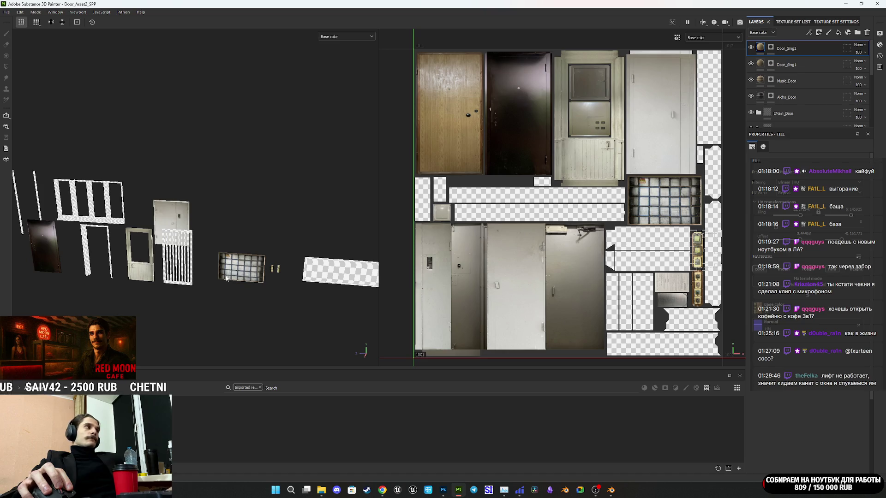
pyautogui.moveTo(177, 276); pyautogui.dragTo(300, 326)
pyautogui.moveTo(300, 327); pyautogui.dragTo(210, 308)
pyautogui.moveTo(210, 307); pyautogui.dragTo(177, 276)
pyautogui.moveTo(177, 276); pyautogui.dragTo(215, 279)
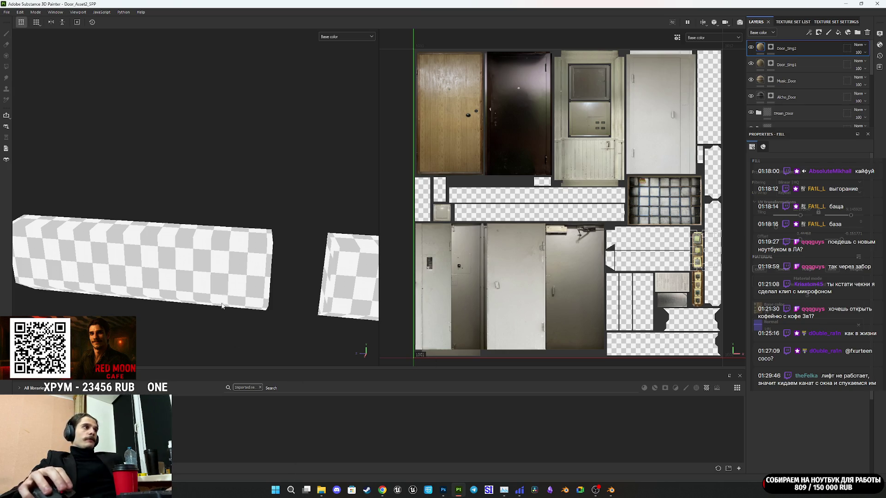
pyautogui.moveTo(221, 307); pyautogui.dragTo(226, 280)
pyautogui.moveTo(167, 267); pyautogui.dragTo(266, 268)
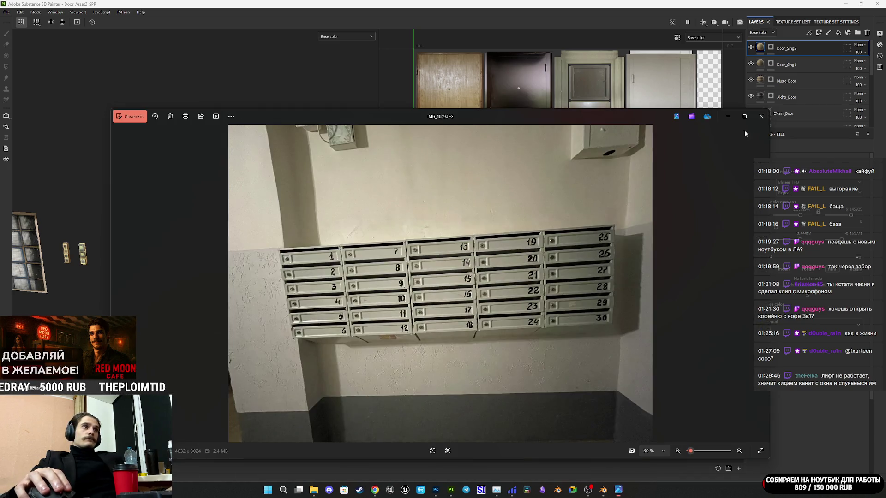
# Open IMG_1049.JPG in Photoshop, accepting the colour profile warning, and unlock its background layer.
pyautogui.click(761, 117)
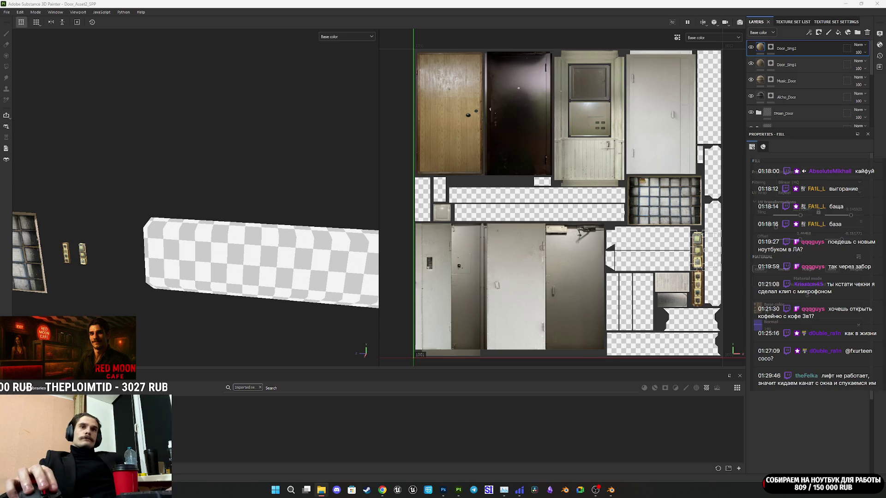
pyautogui.click(443, 490)
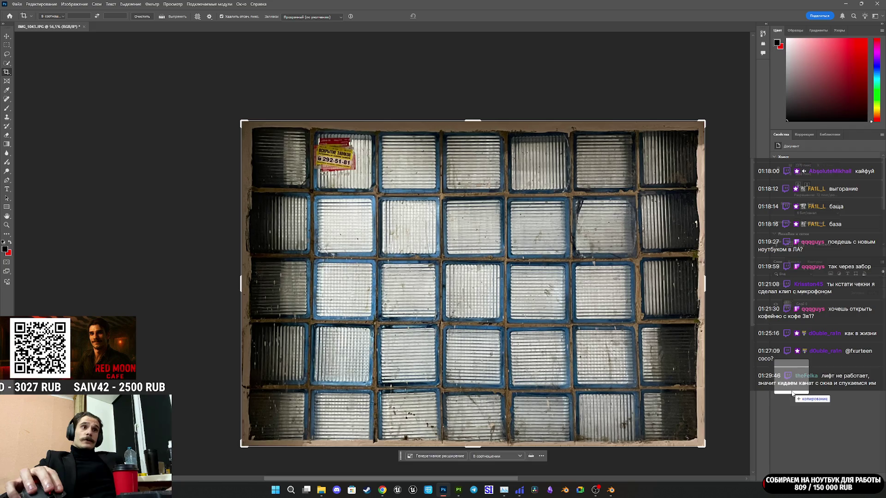
pyautogui.click(467, 202)
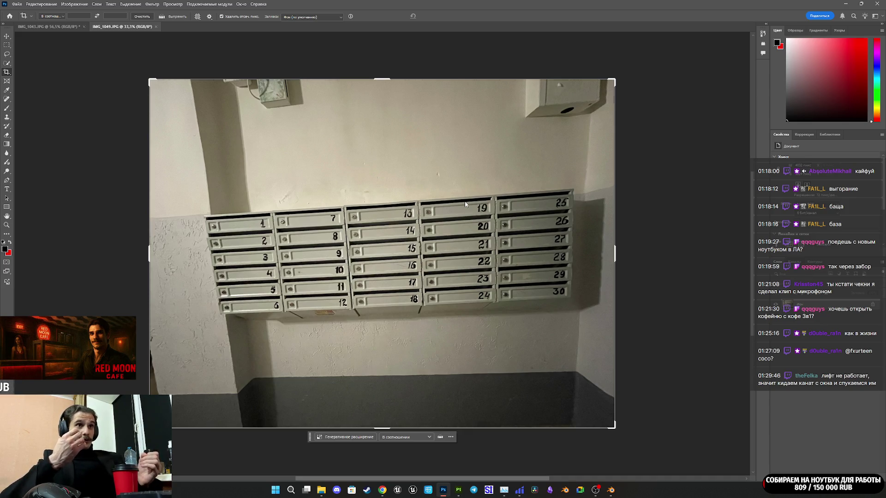
pyautogui.click(873, 306)
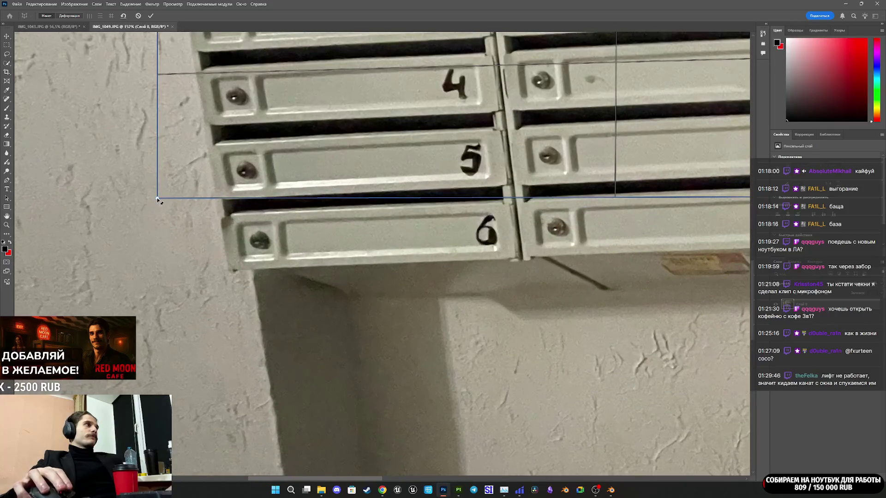
# Fit the perspective warp grid's corners to the mailbox panel.
pyautogui.moveTo(157, 199); pyautogui.dragTo(228, 268)
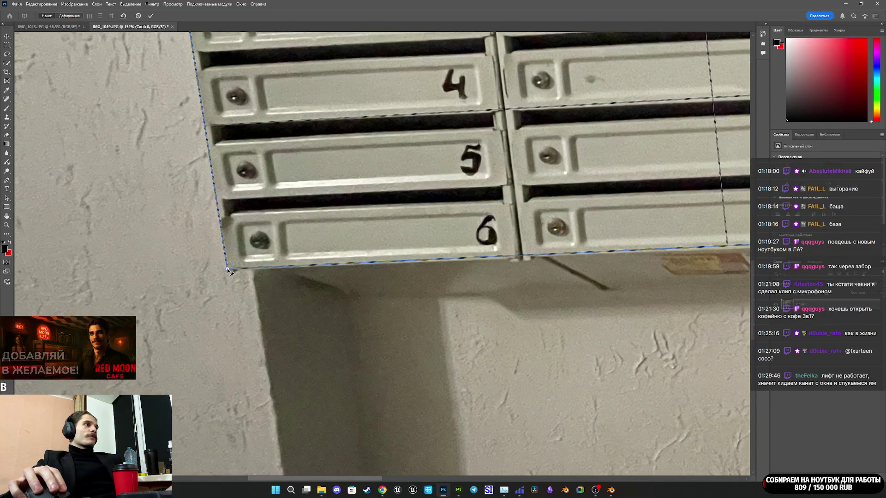
pyautogui.scroll(-3)
pyautogui.scroll(3)
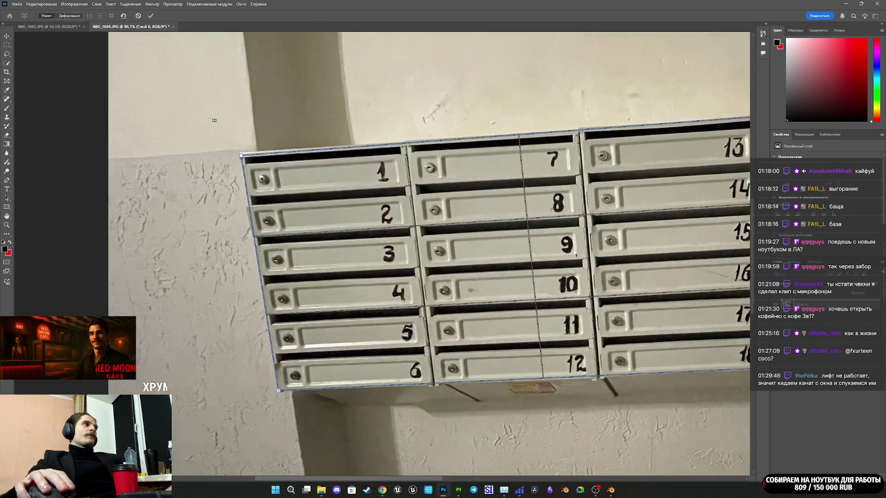
pyautogui.scroll(3)
pyautogui.moveTo(240, 134); pyautogui.dragTo(238, 128)
pyautogui.scroll(-3)
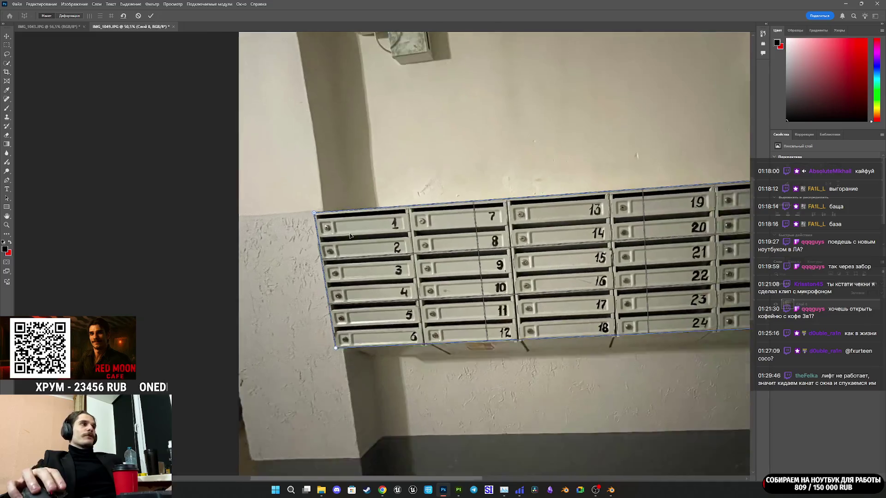
# Switch to Warp mode and straighten the mailbox rows horizontally.
pyautogui.click(69, 16)
pyautogui.click(101, 17)
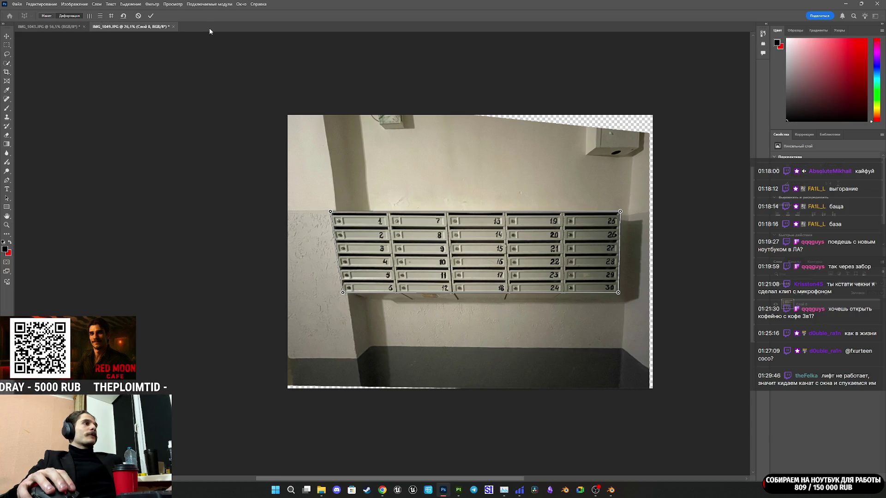
pyautogui.scroll(3)
pyautogui.scroll(3)
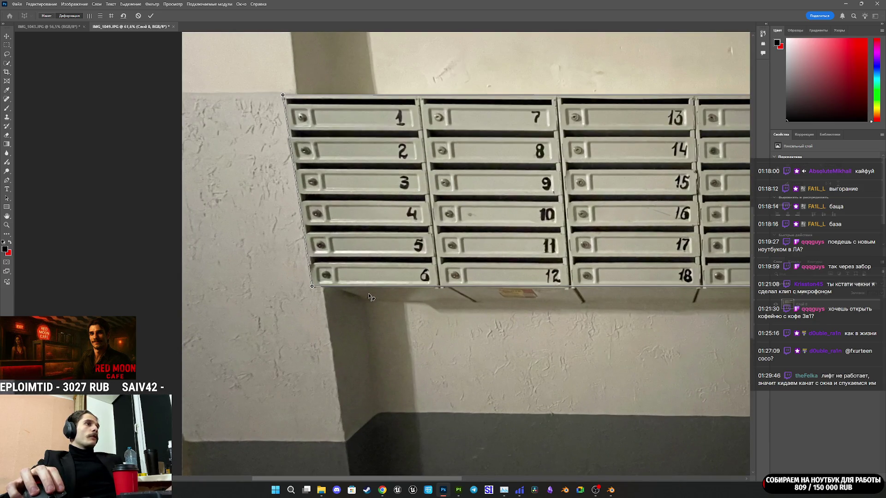
pyautogui.scroll(-3)
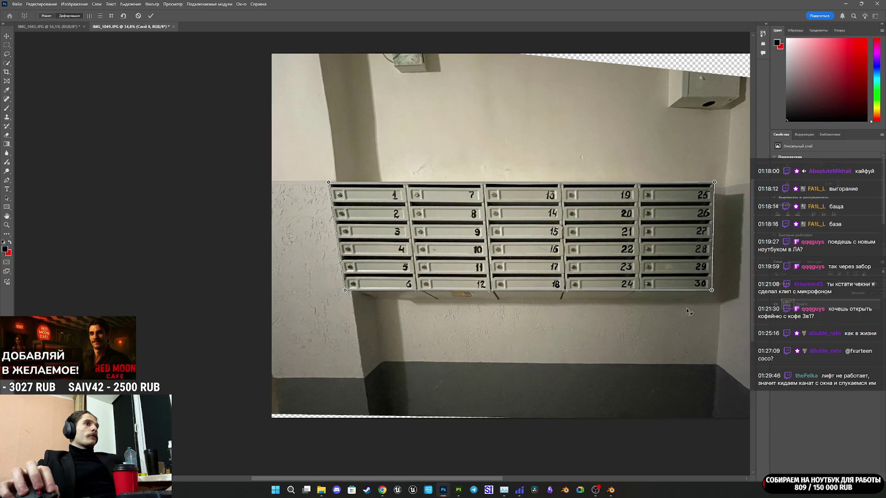
pyautogui.scroll(3)
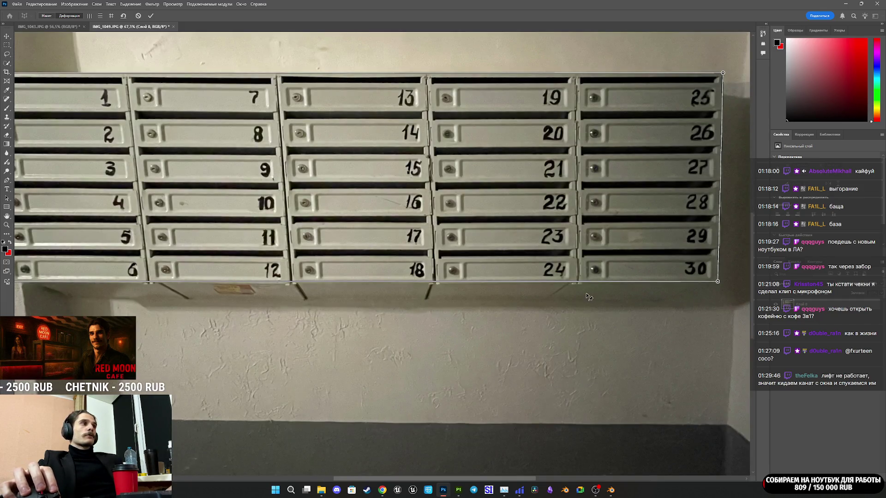
pyautogui.scroll(-3)
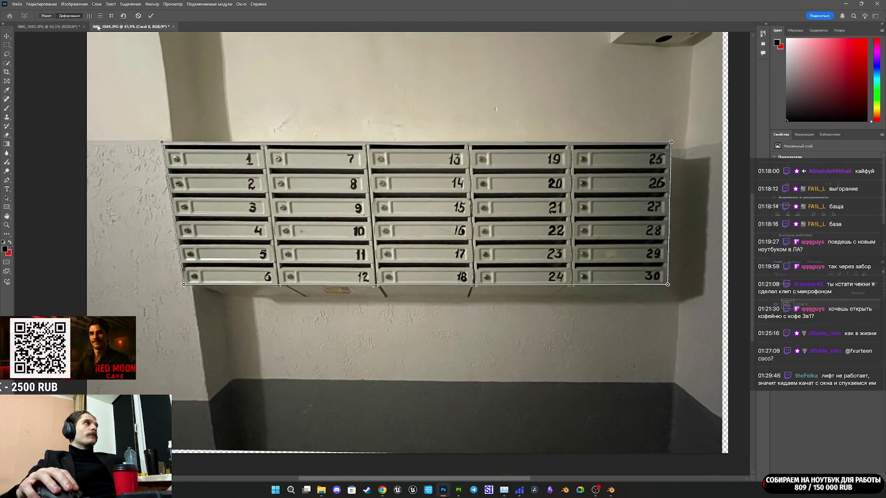
# Apply the warp, trial-crop around the mailboxes, then cancel the crop.
pyautogui.click(151, 17)
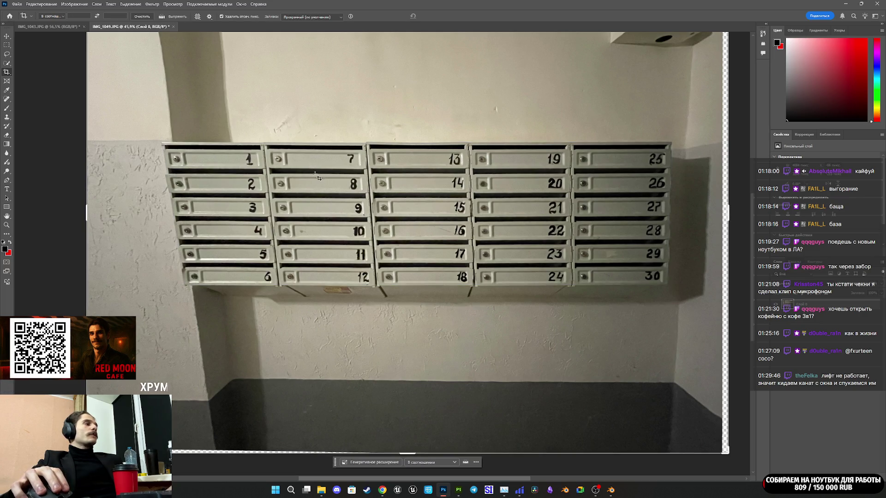
pyautogui.click(368, 224)
pyautogui.moveTo(412, 455); pyautogui.dragTo(420, 378)
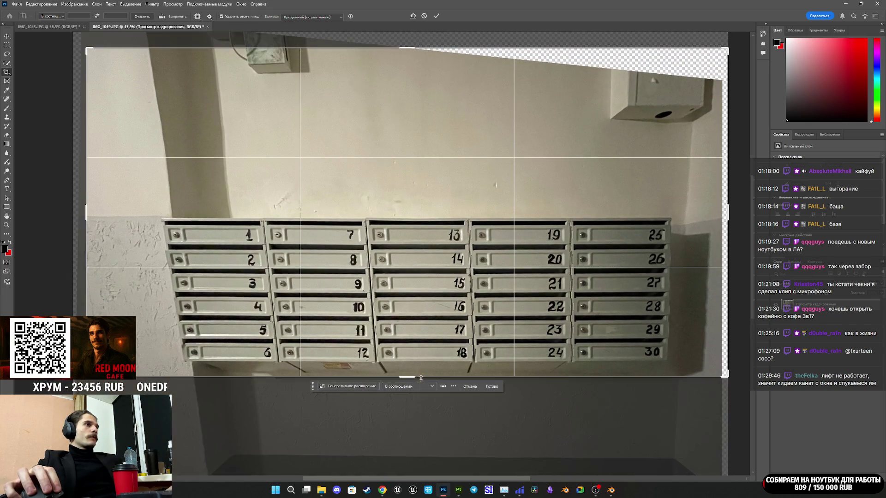
pyautogui.moveTo(412, 46); pyautogui.dragTo(422, 132)
pyautogui.moveTo(726, 212); pyautogui.dragTo(697, 221)
pyautogui.moveTo(122, 216); pyautogui.dragTo(76, 204)
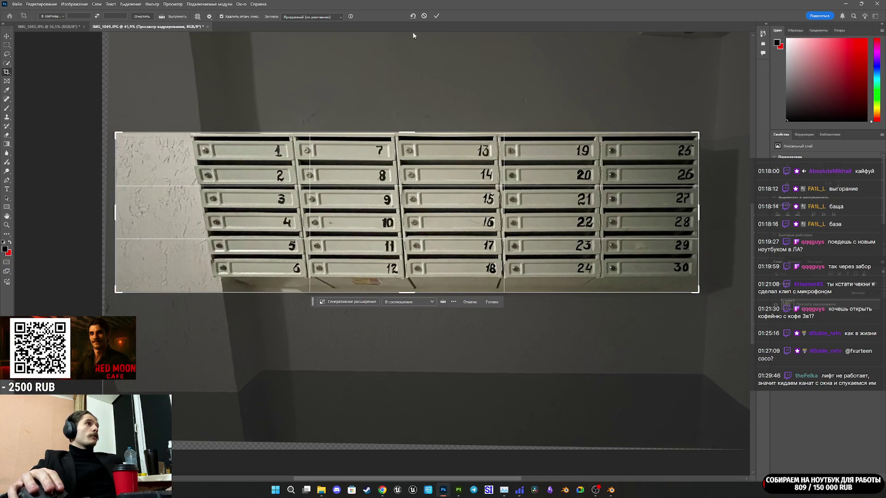
pyautogui.click(424, 16)
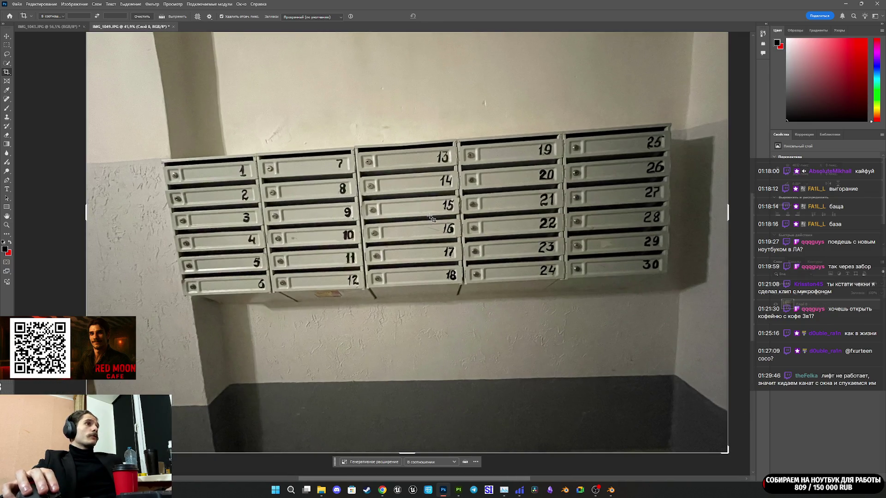
pyautogui.click(46, 4)
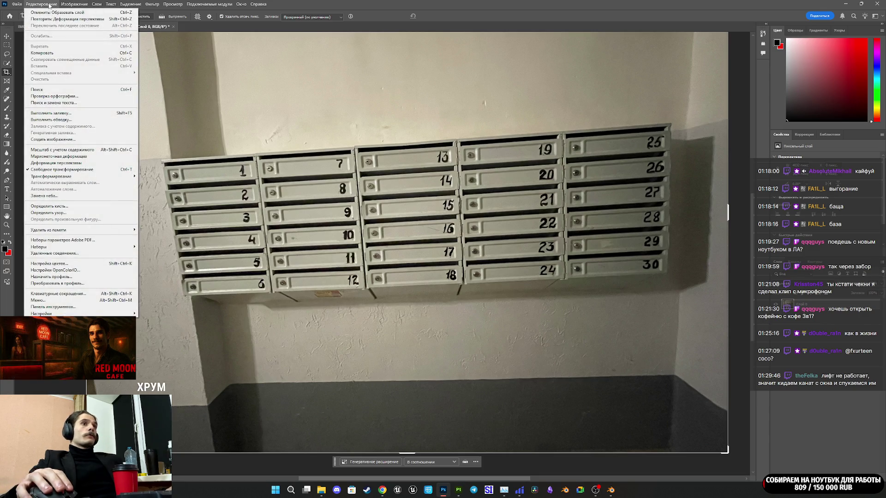
# Start a new perspective warp and fit its grid to the mailbox panel corners.
pyautogui.click(116, 163)
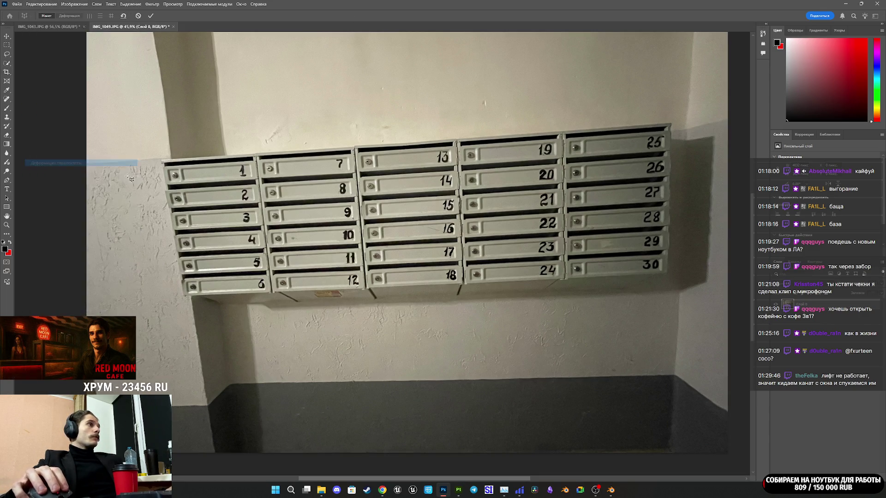
pyautogui.moveTo(163, 162); pyautogui.dragTo(665, 274)
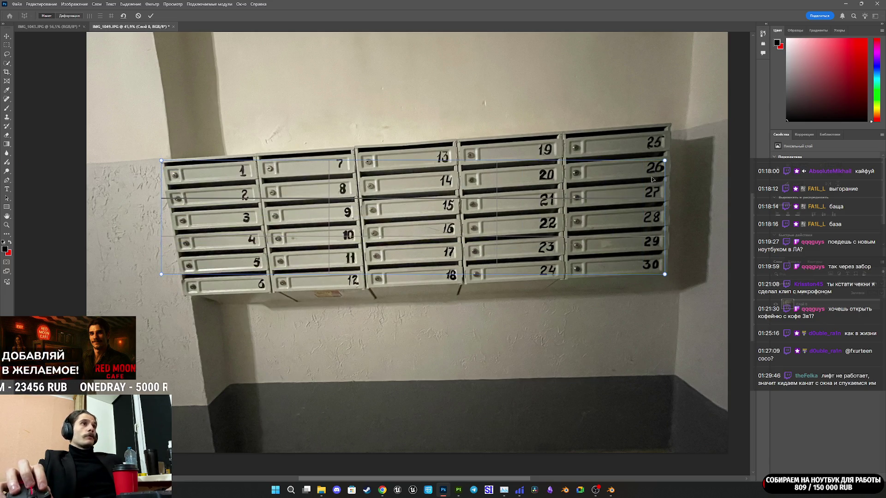
pyautogui.moveTo(664, 161); pyautogui.dragTo(670, 123)
pyautogui.scroll(3)
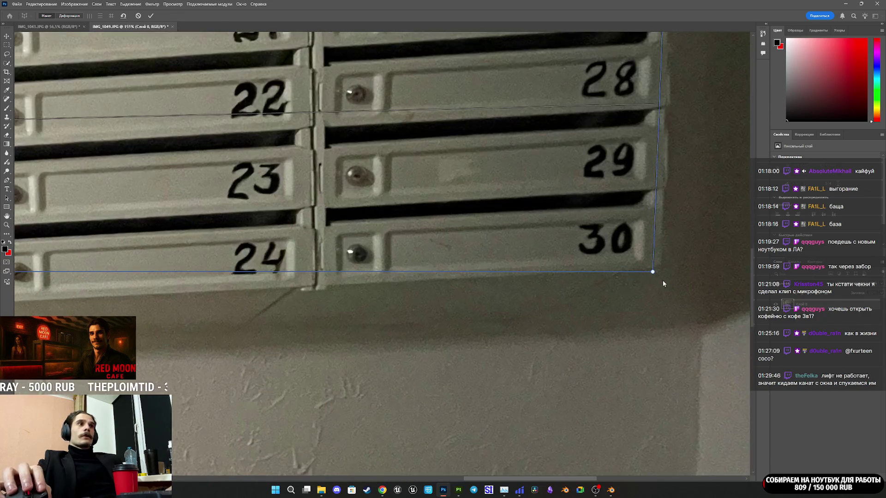
pyautogui.scroll(-3)
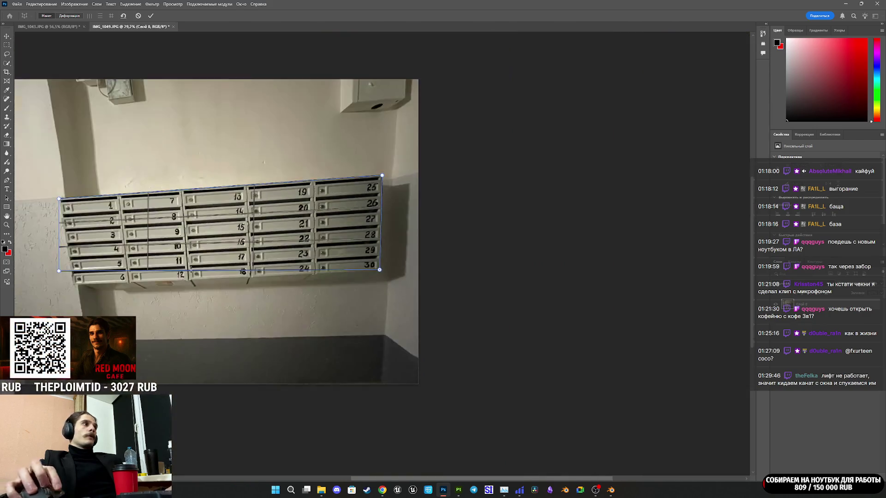
pyautogui.scroll(3)
pyautogui.moveTo(57, 238); pyautogui.dragTo(130, 306)
# Switch to Warp, straighten horizontally and commit the perspective correction.
pyautogui.scroll(-3)
pyautogui.scroll(3)
pyautogui.scroll(-3)
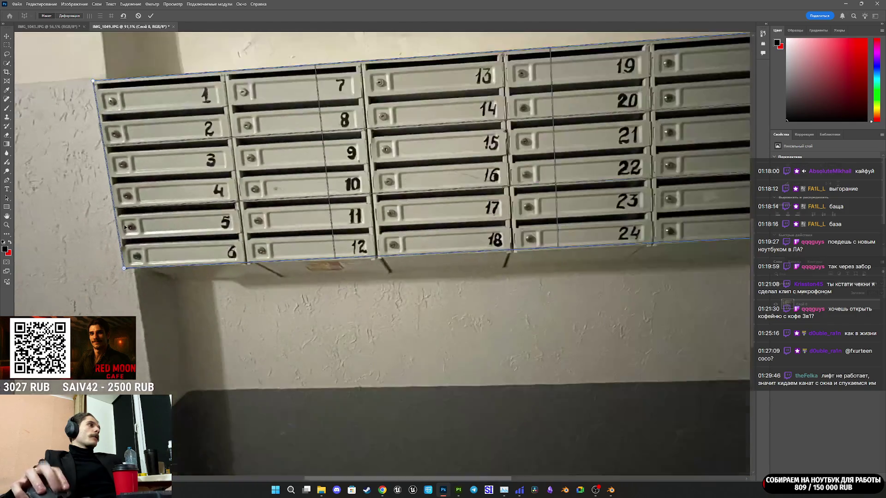
pyautogui.scroll(3)
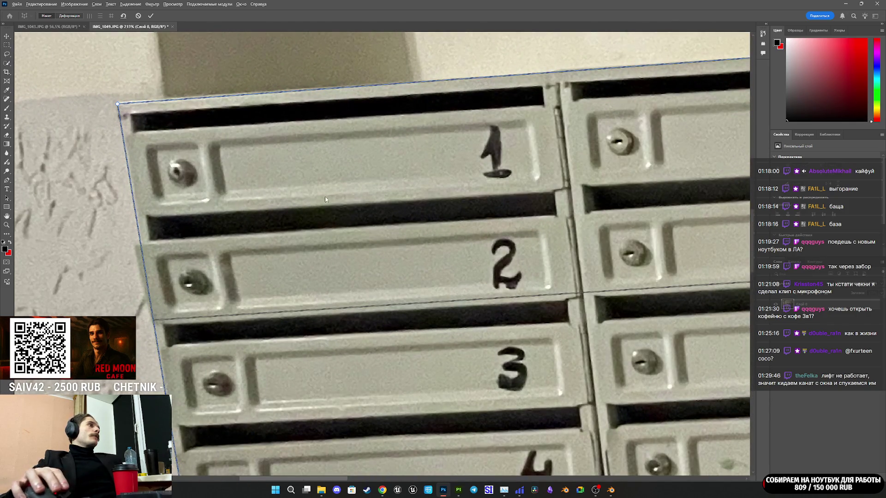
pyautogui.scroll(-3)
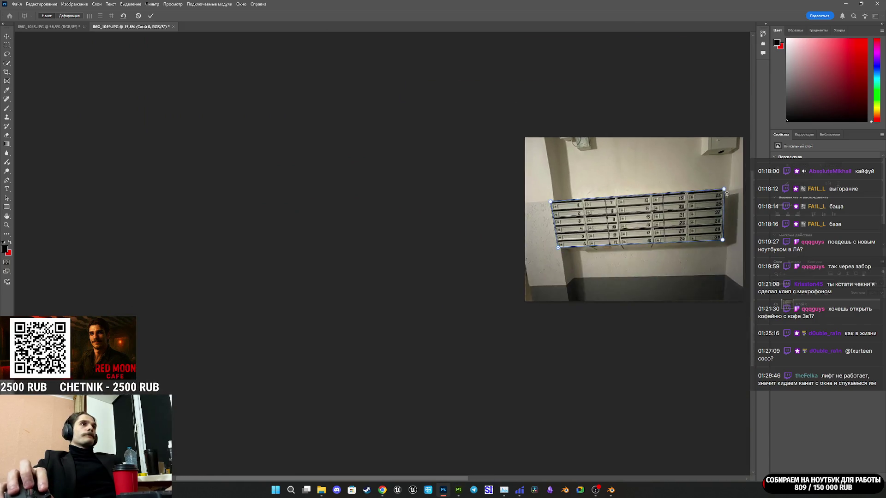
pyautogui.scroll(3)
pyautogui.scroll(3)
pyautogui.scroll(-3)
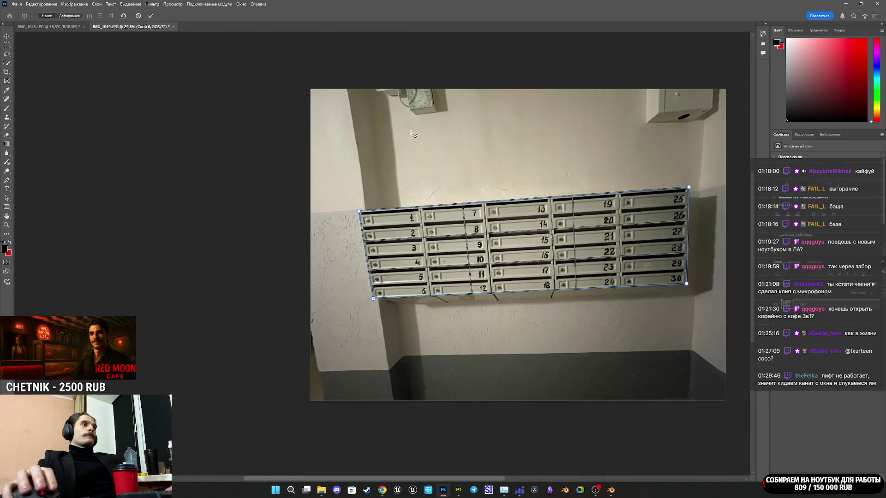
pyautogui.click(76, 17)
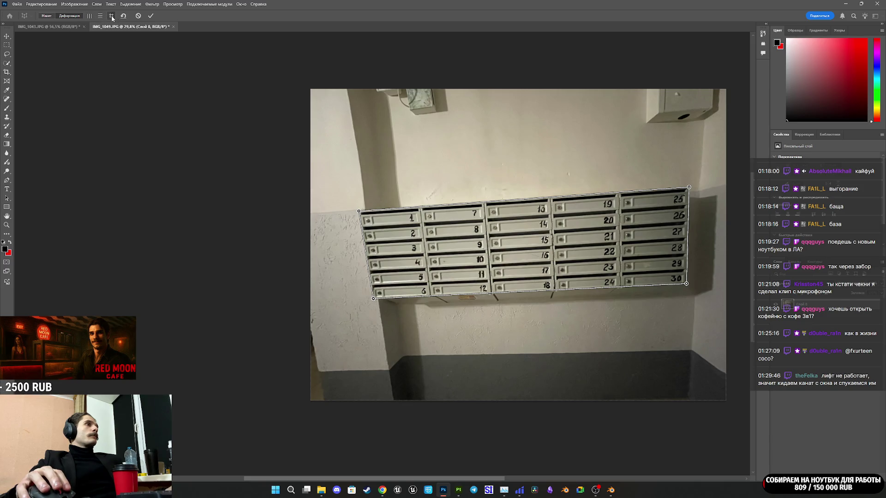
pyautogui.click(111, 16)
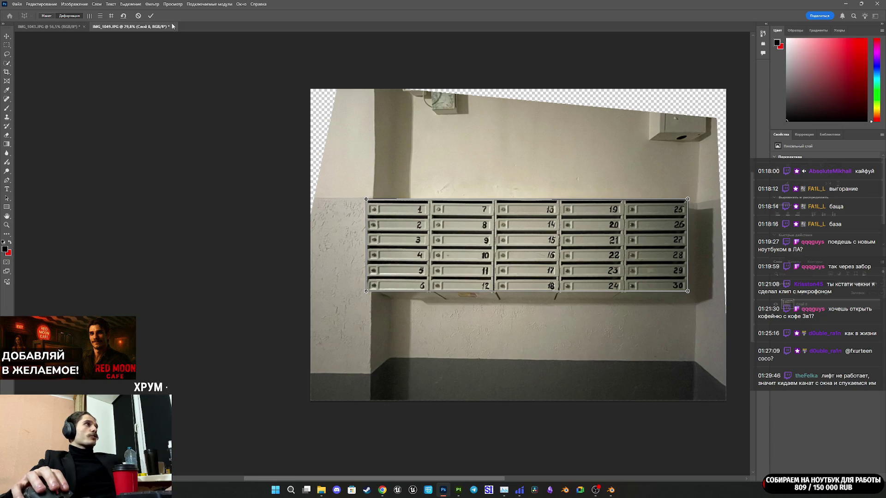
pyautogui.click(151, 16)
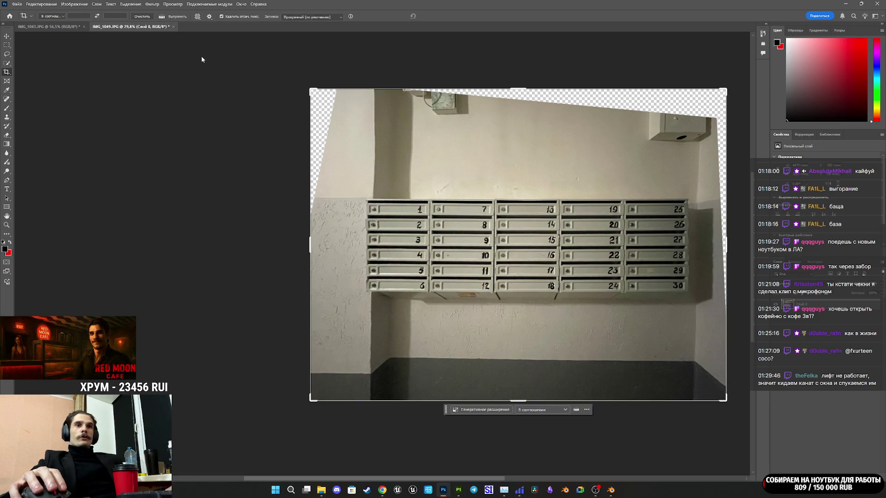
# Crop the image in to the edges of the 1–30 mailbox block and commit.
pyautogui.moveTo(526, 400); pyautogui.dragTo(524, 352)
pyautogui.moveTo(517, 136); pyautogui.dragTo(521, 193)
pyautogui.moveTo(314, 245); pyautogui.dragTo(341, 248)
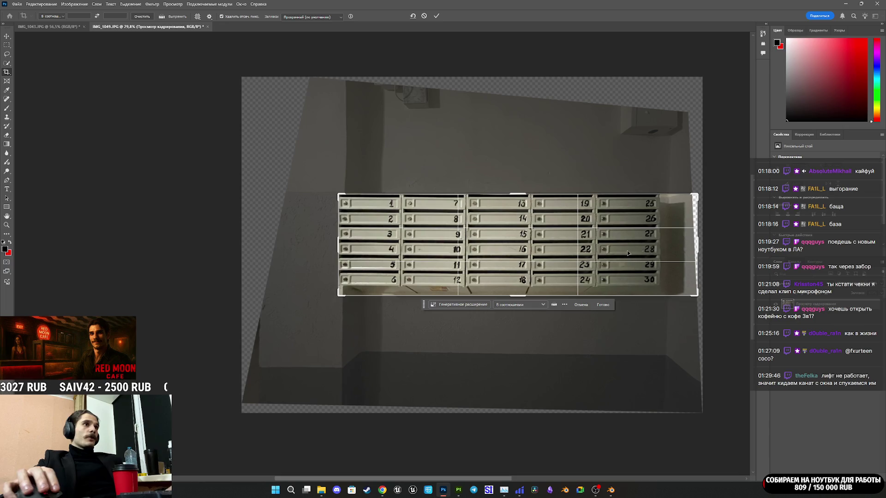
pyautogui.moveTo(697, 246); pyautogui.dragTo(678, 255)
pyautogui.scroll(3)
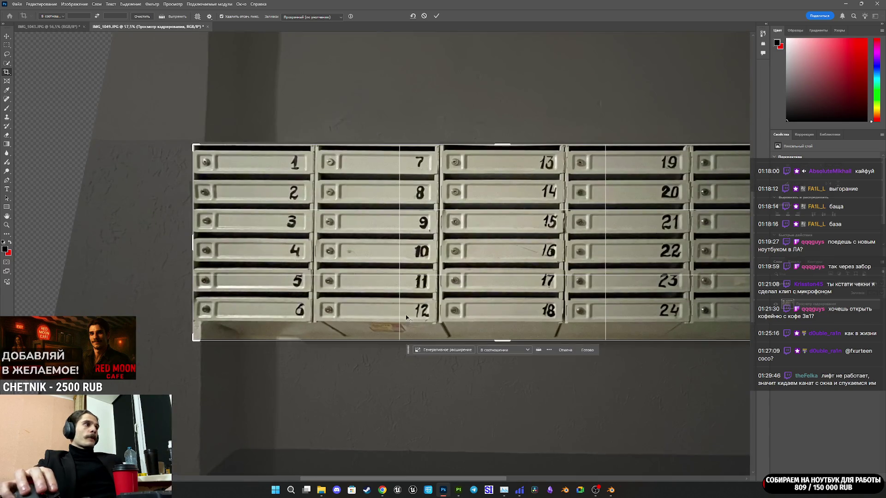
pyautogui.moveTo(504, 342); pyautogui.dragTo(505, 340)
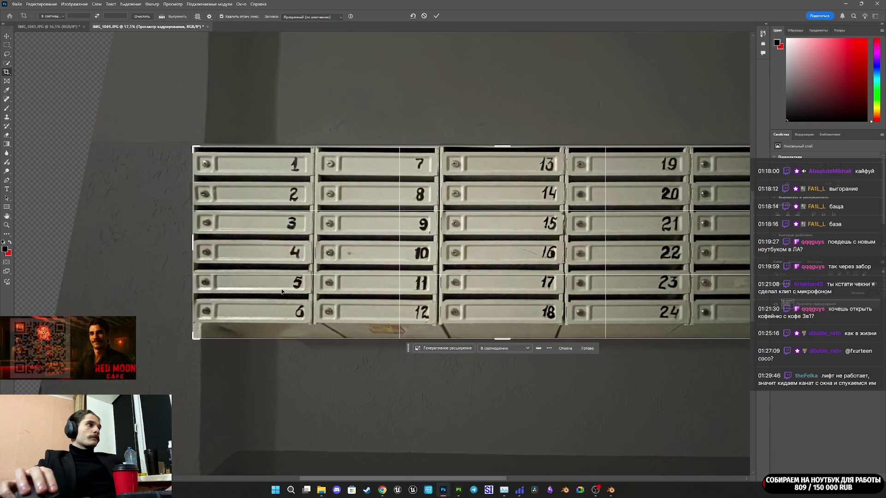
pyautogui.moveTo(435, 478); pyautogui.dragTo(502, 478)
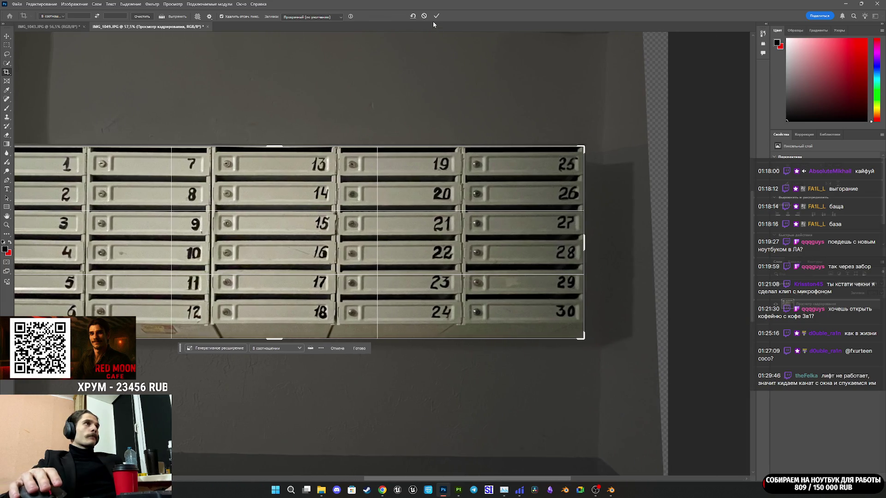
pyautogui.click(436, 16)
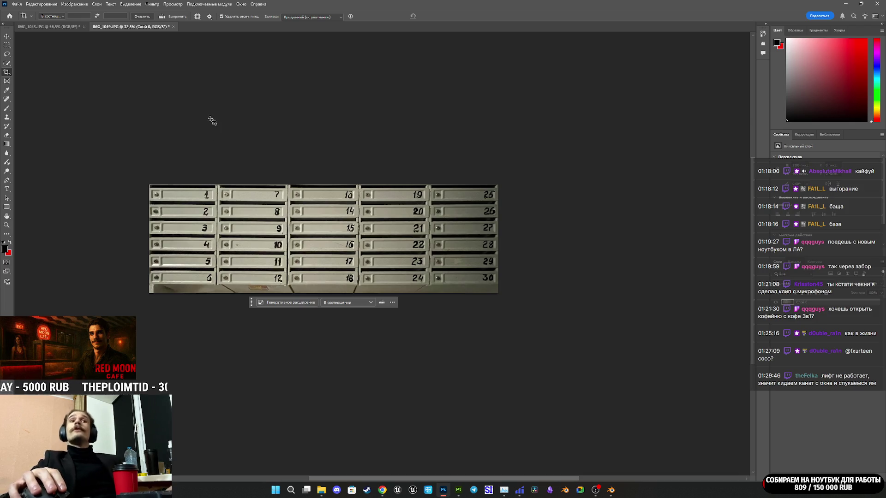
# Export the cropped image as a PNG named 15 into the DA2 folder.
pyautogui.click(17, 4)
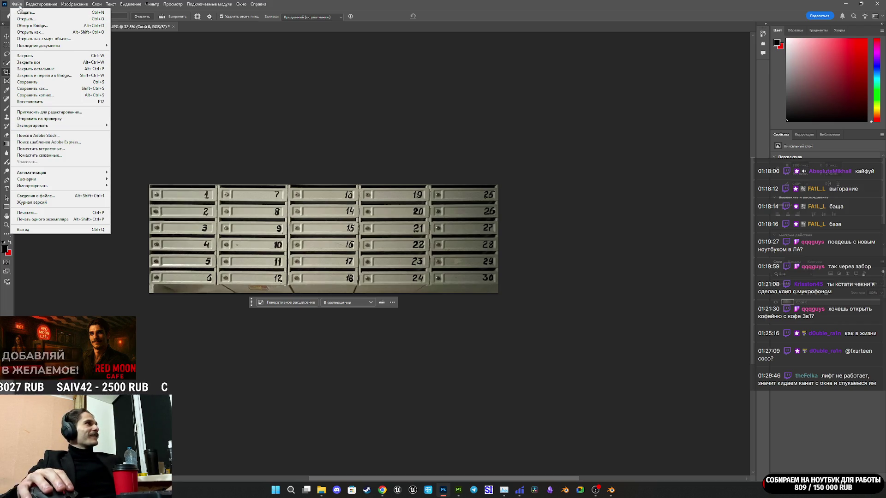
pyautogui.moveTo(70, 125)
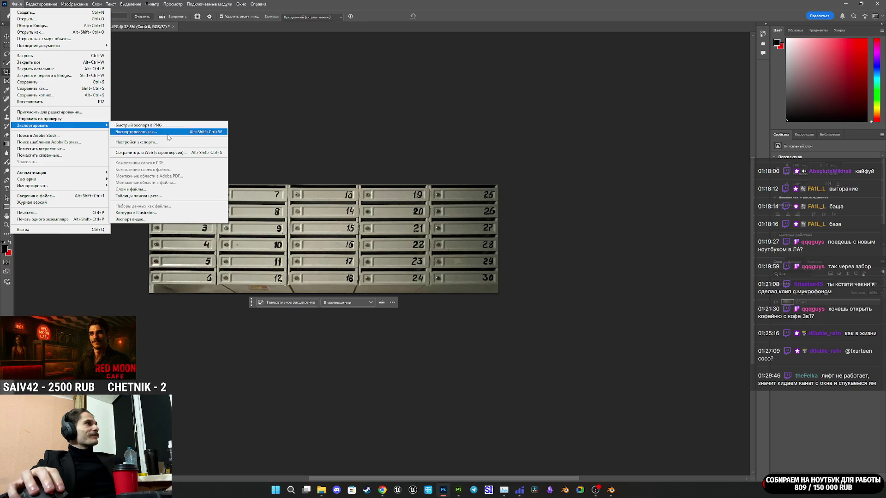
pyautogui.click(161, 133)
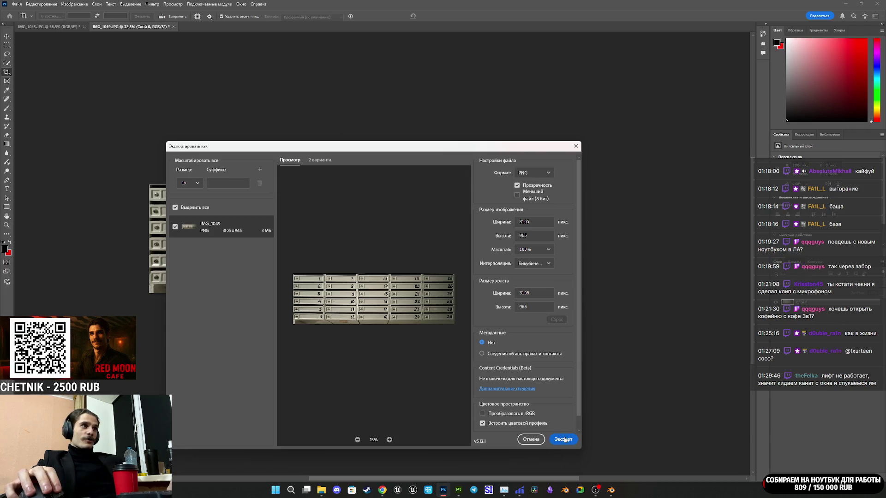
pyautogui.click(558, 439)
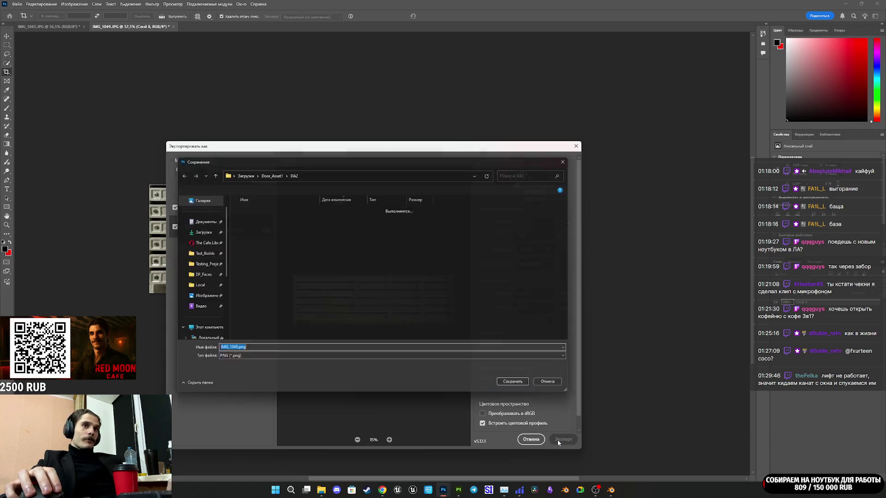
pyautogui.write('15')
pyautogui.click(536, 389)
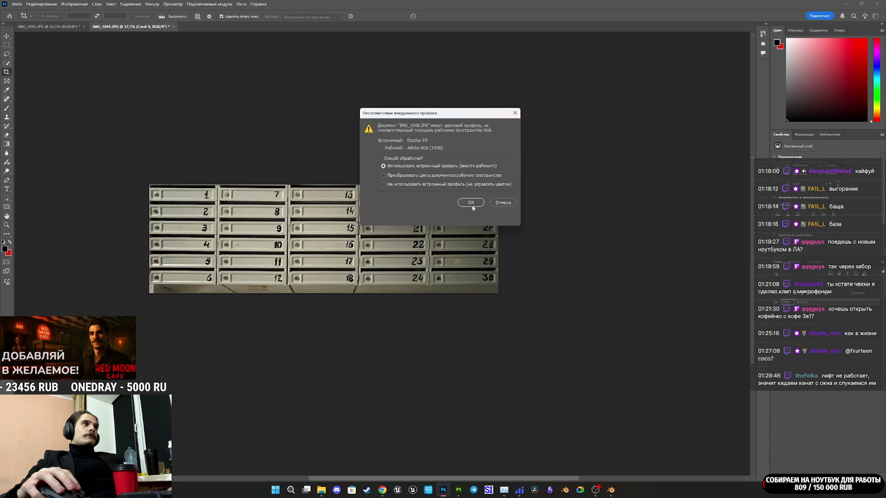
# Open IMG_1048.JPG with its embedded profile and commit the initial crop.
pyautogui.click(471, 204)
pyautogui.click(285, 186)
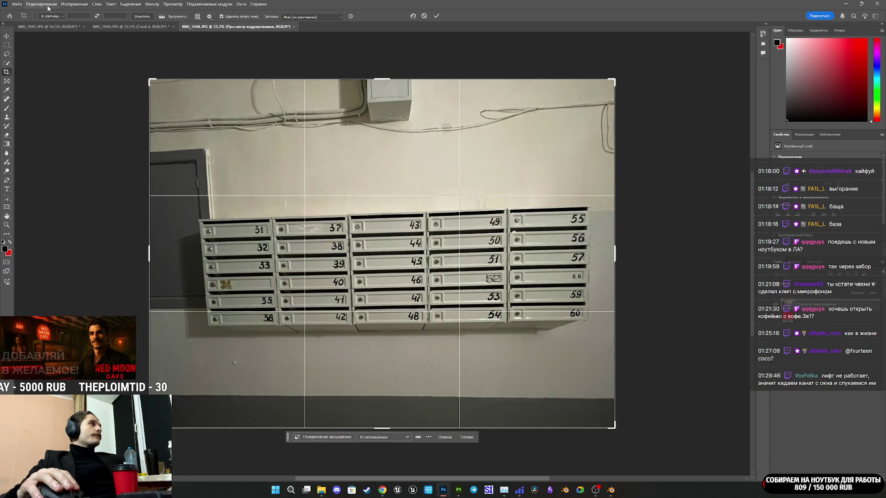
pyautogui.press('Return')
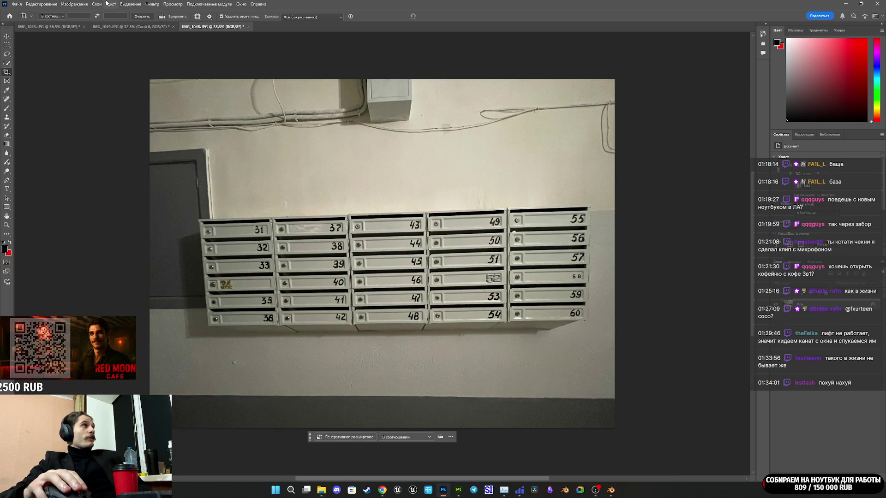
# Convert the photo's background into the editable layer Слой 0.
pyautogui.click(42, 6)
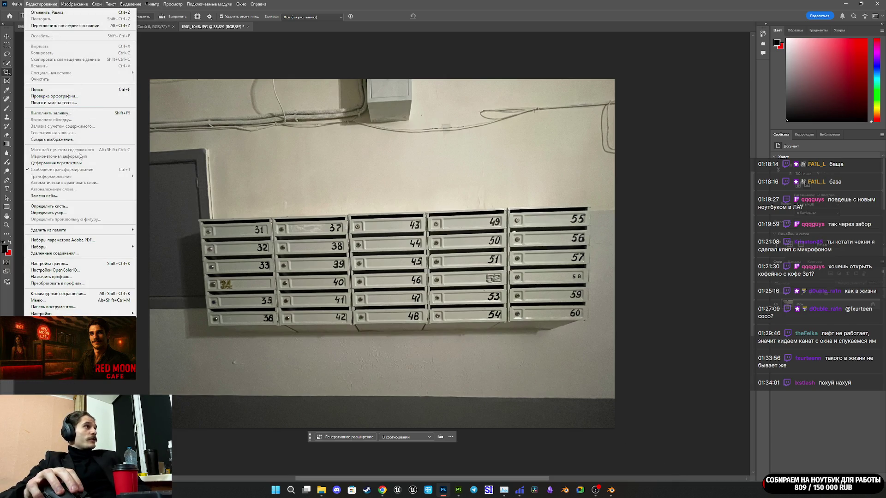
pyautogui.click(57, 163)
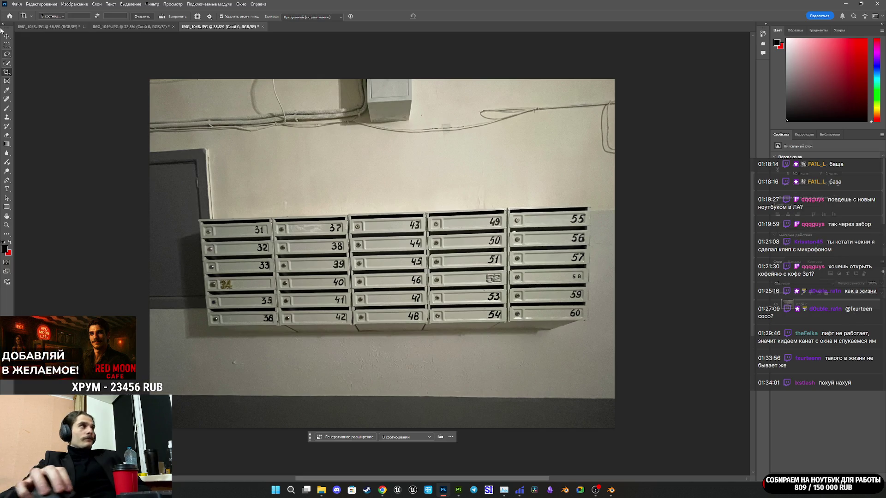
pyautogui.click(42, 5)
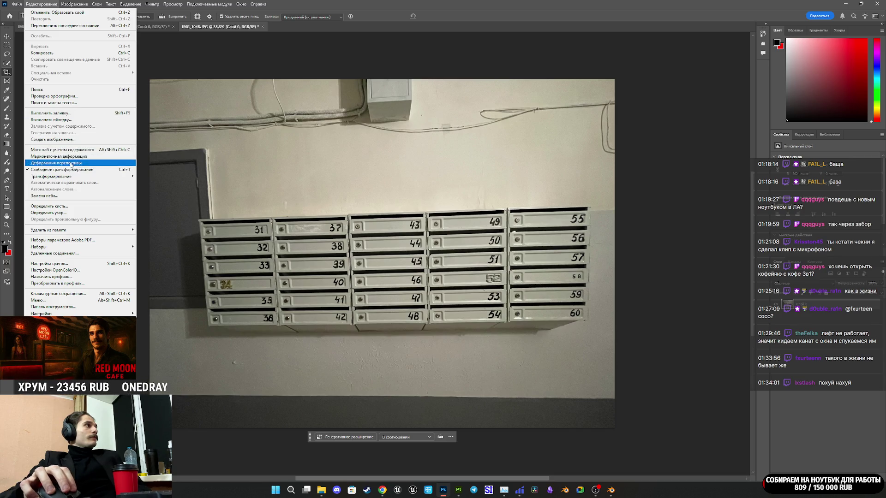
# Draw a Perspective Warp plane over the 31–60 mailbox block.
pyautogui.click(56, 165)
pyautogui.moveTo(198, 220); pyautogui.dragTo(587, 320)
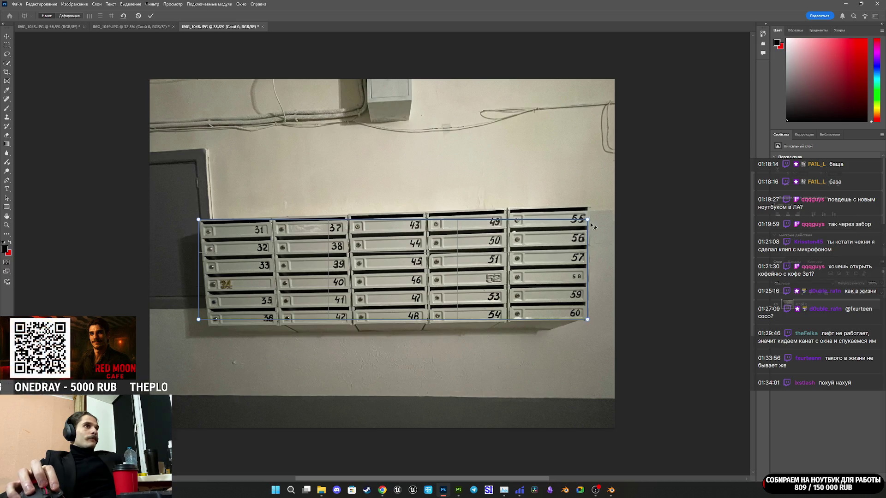
pyautogui.scroll(3)
pyautogui.scroll(3)
# Pin the plane's corners to mailboxes 55, 60, 36 and 31.
pyautogui.moveTo(558, 250); pyautogui.dragTo(564, 192)
pyautogui.scroll(-3)
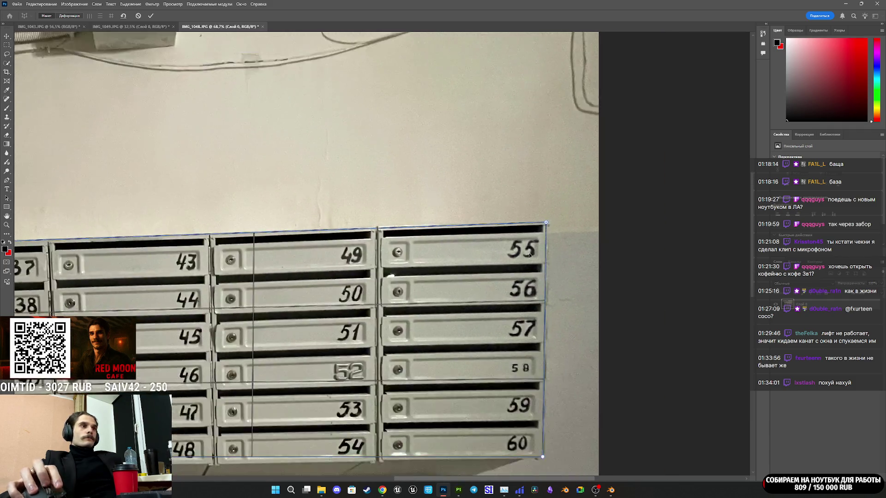
pyautogui.scroll(3)
pyautogui.moveTo(531, 376); pyautogui.dragTo(530, 374)
pyautogui.scroll(-3)
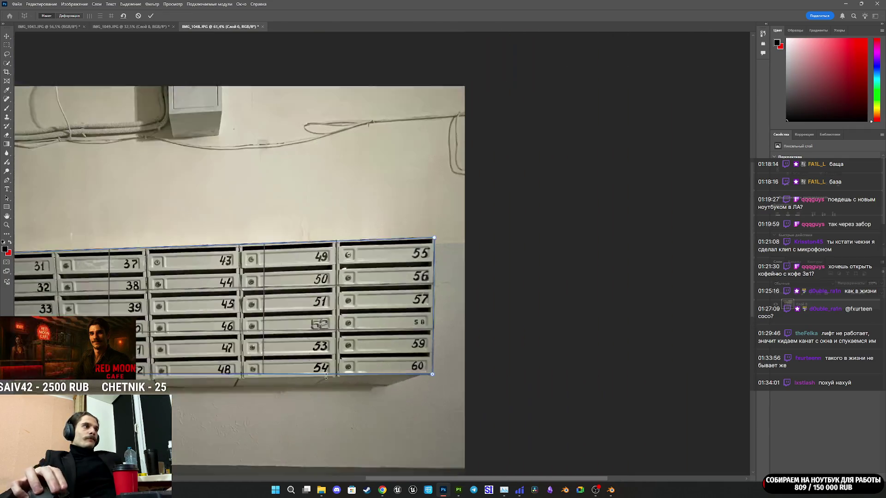
pyautogui.scroll(-3)
pyautogui.moveTo(406, 476); pyautogui.dragTo(323, 475)
pyautogui.scroll(3)
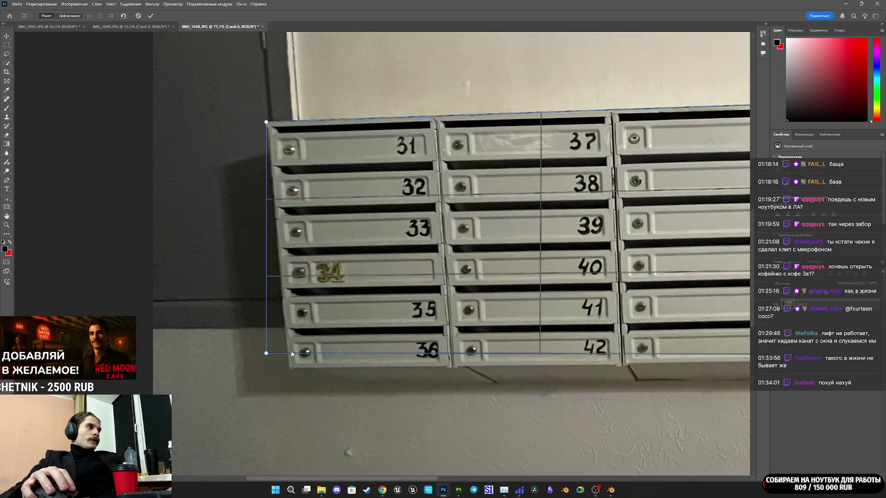
pyautogui.moveTo(266, 355); pyautogui.dragTo(289, 368)
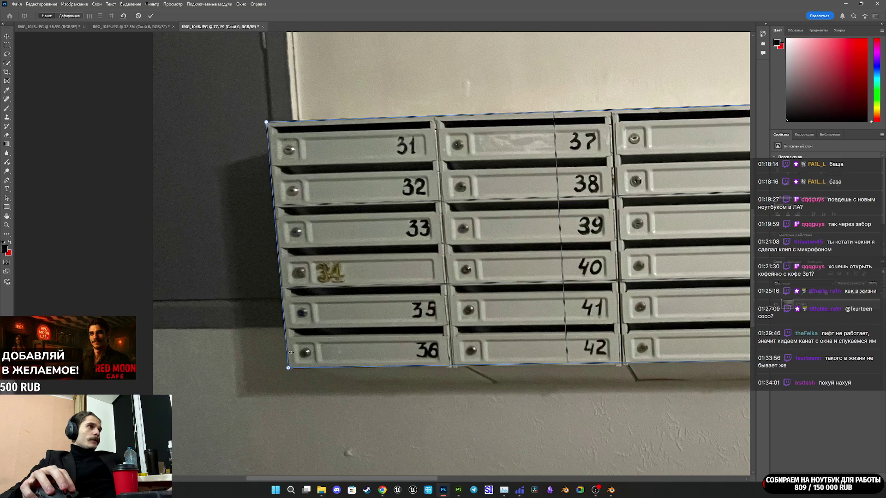
pyautogui.scroll(3)
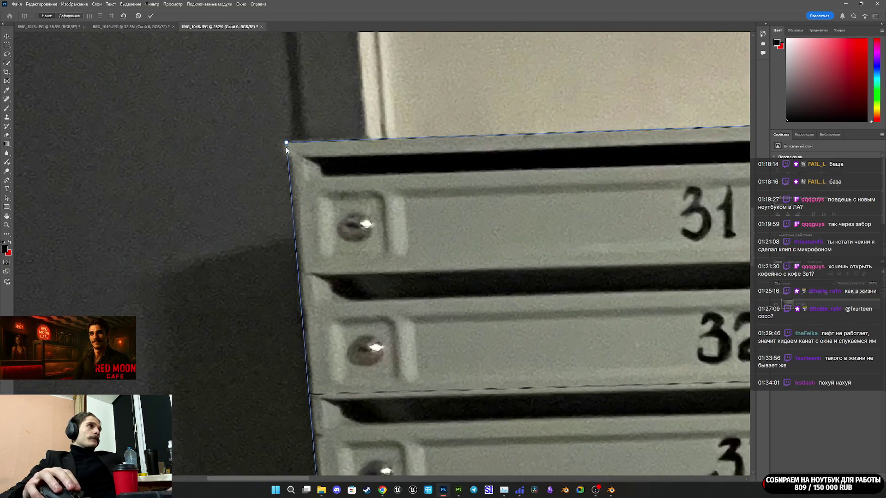
pyautogui.moveTo(287, 146); pyautogui.dragTo(289, 144)
pyautogui.scroll(-3)
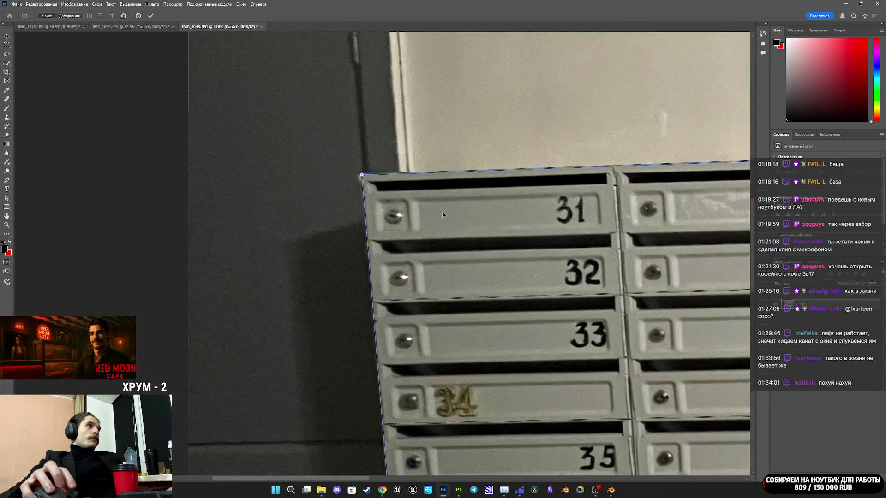
pyautogui.scroll(-3)
# Switch to Warp, straighten the horizontals and commit the perspective correction.
pyautogui.click(78, 17)
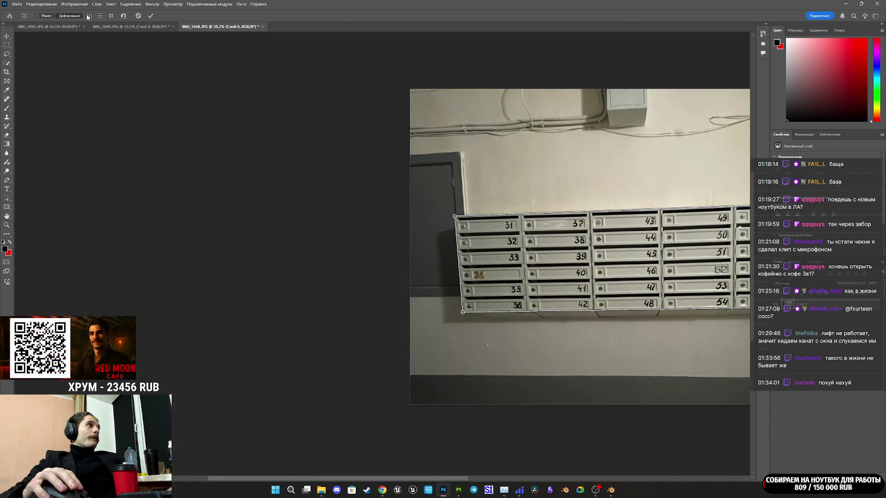
pyautogui.click(112, 18)
pyautogui.click(153, 16)
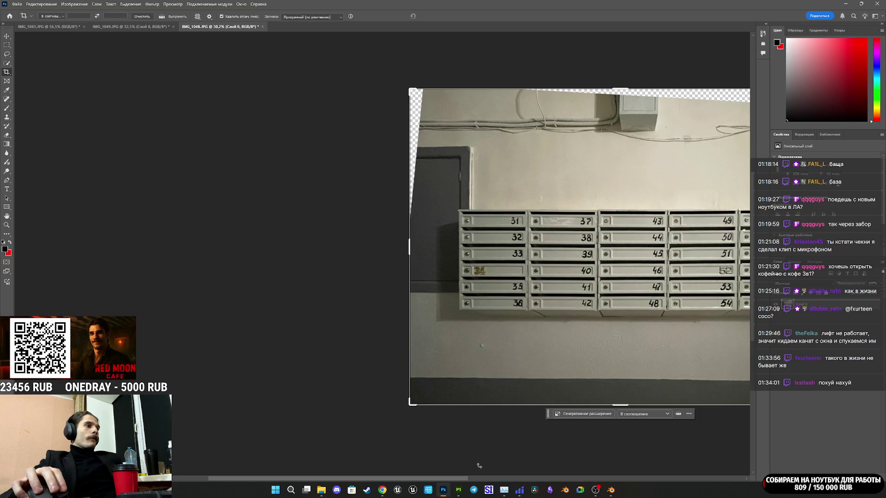
# Crop the straightened photo in from bottom, top, right and left to the 31–60 mailbox block.
pyautogui.click(621, 401)
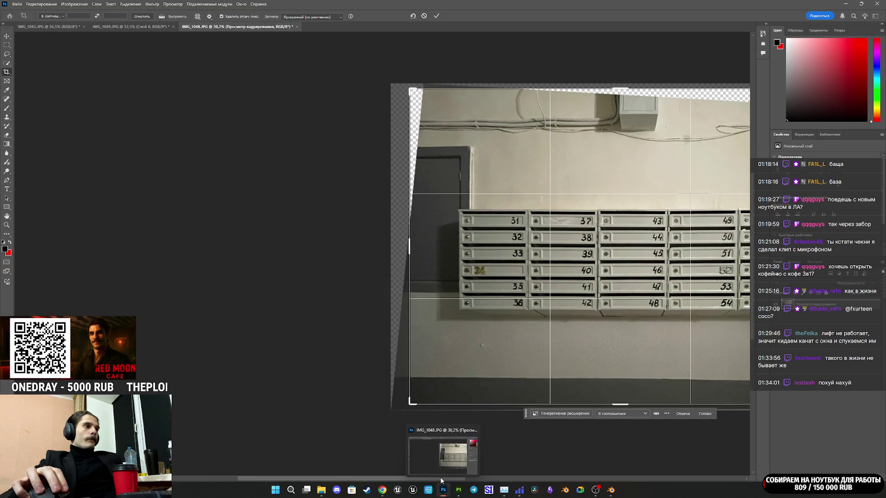
pyautogui.hscroll(3)
pyautogui.scroll(3)
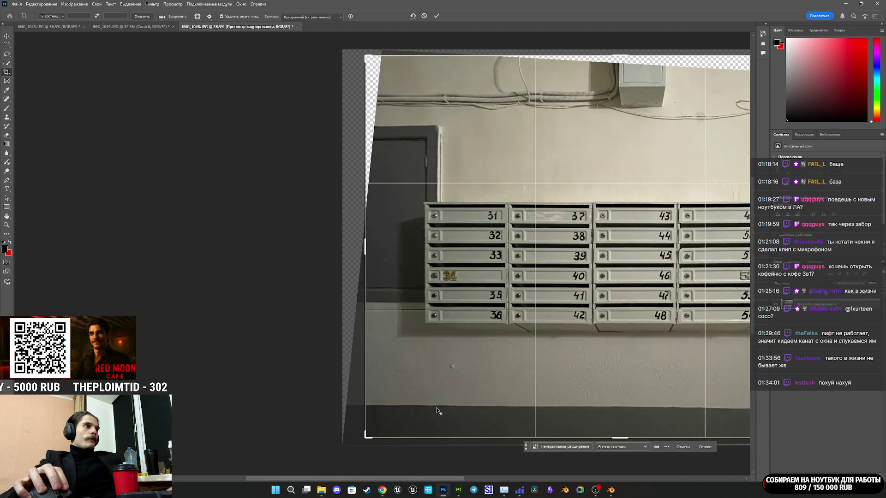
pyautogui.hscroll(3)
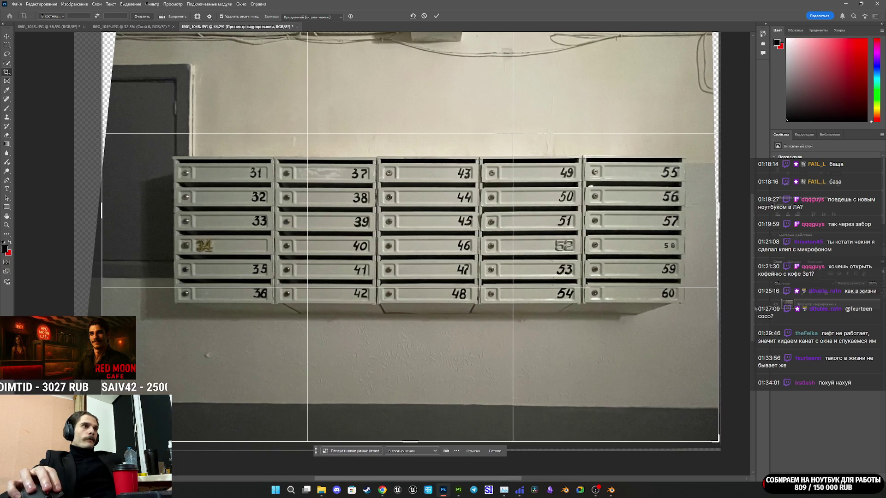
pyautogui.moveTo(410, 443); pyautogui.dragTo(437, 378)
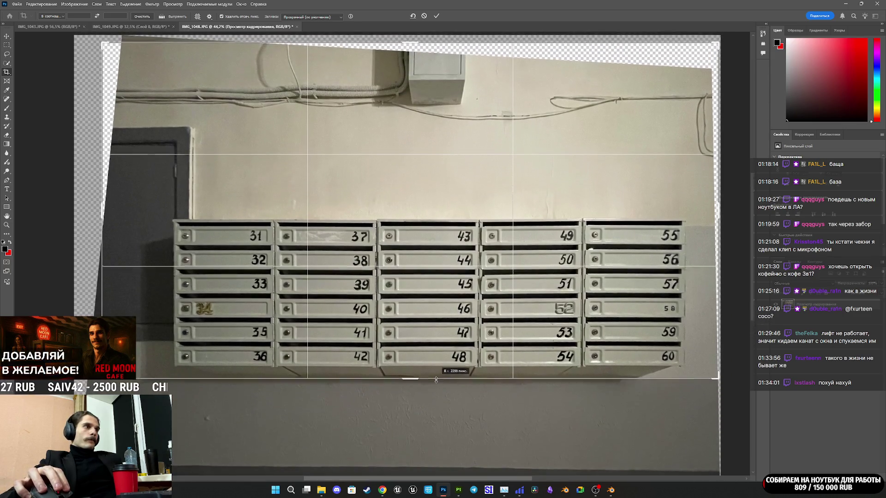
pyautogui.moveTo(413, 41); pyautogui.dragTo(417, 132)
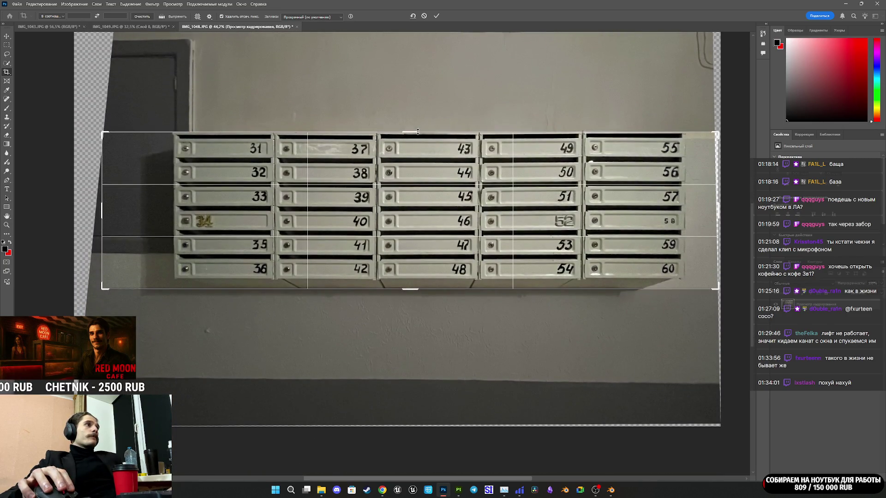
pyautogui.moveTo(717, 217); pyautogui.dragTo(702, 217)
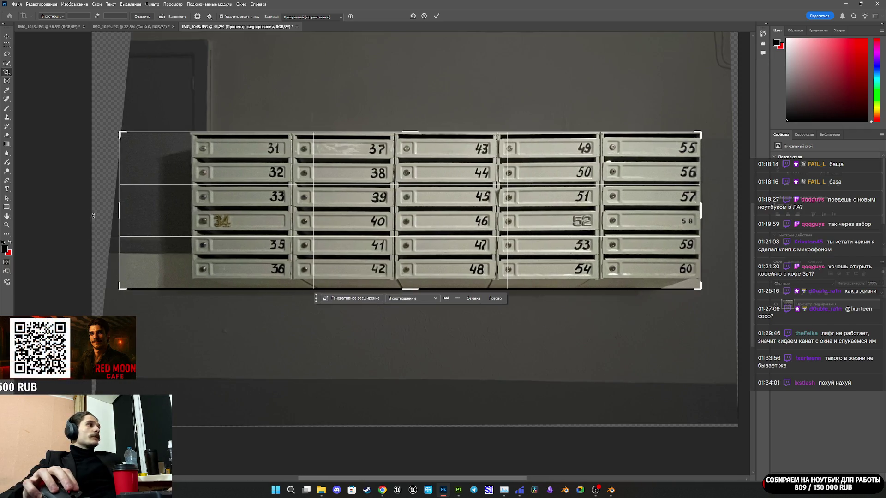
pyautogui.moveTo(123, 211); pyautogui.dragTo(156, 203)
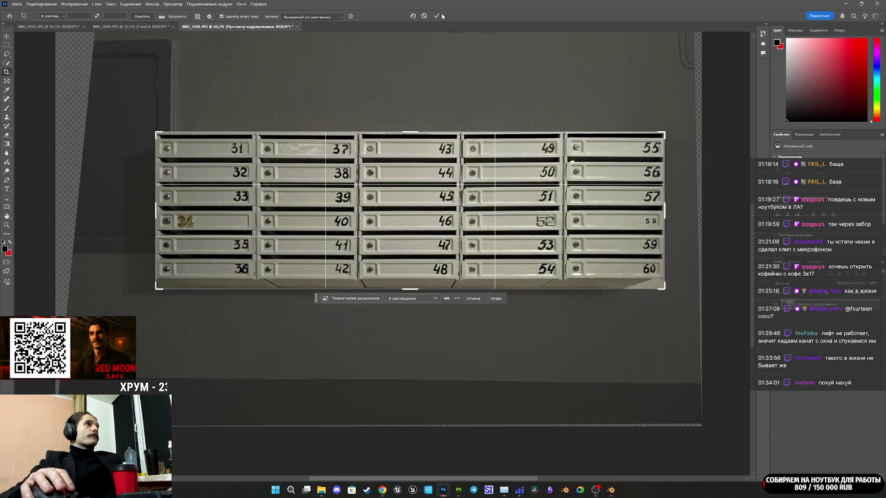
pyautogui.click(434, 17)
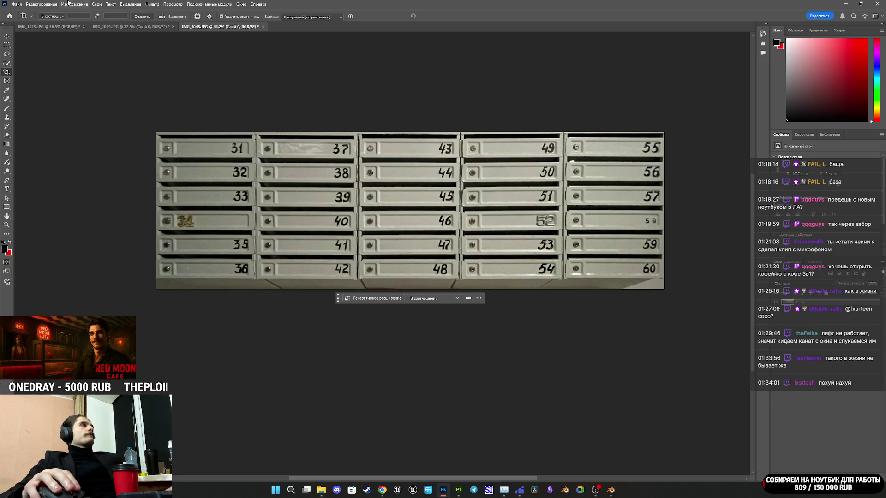
# Export the cropped mailbox image as 16.png through Export As PNG.
pyautogui.click(19, 5)
pyautogui.moveTo(69, 125)
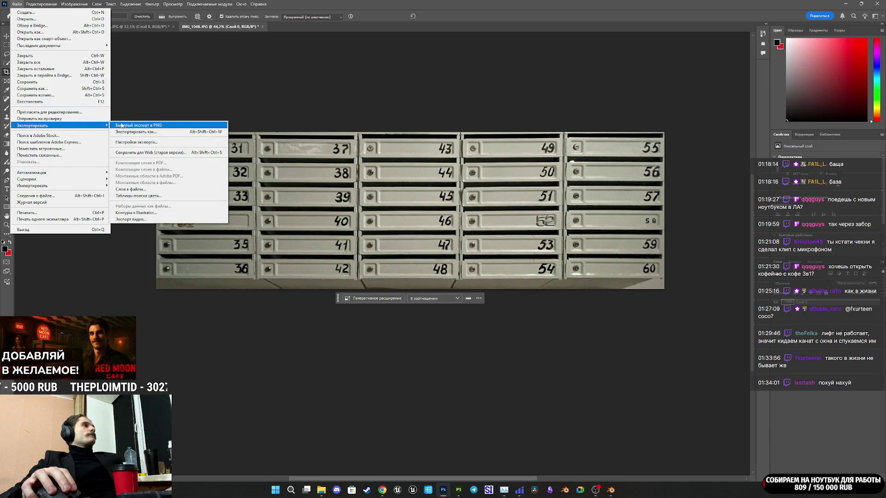
pyautogui.click(138, 131)
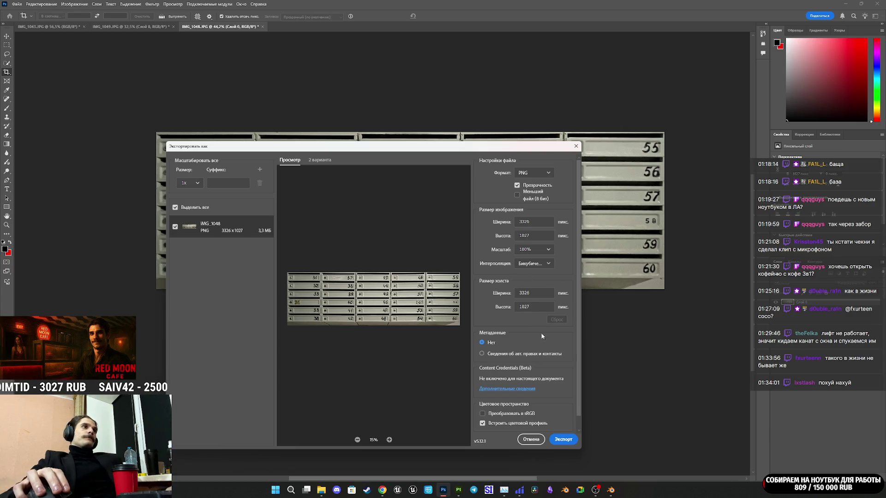
pyautogui.click(560, 438)
pyautogui.write('16')
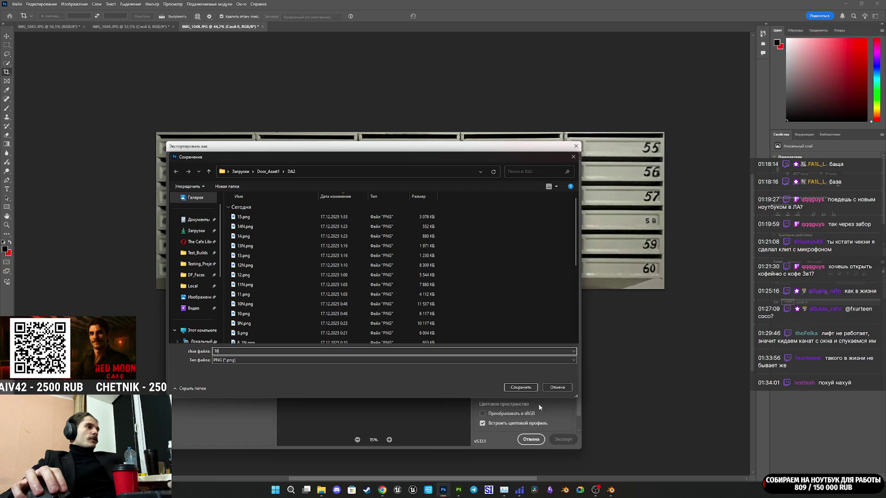
pyautogui.click(515, 389)
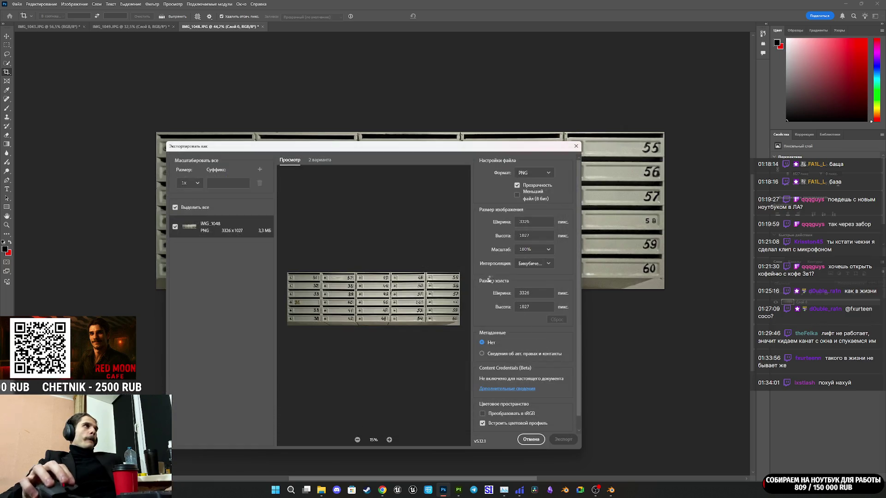
# Close all open photos without saving and quit Photoshop.
pyautogui.hotkey('ctrl', 'alt', 'w')
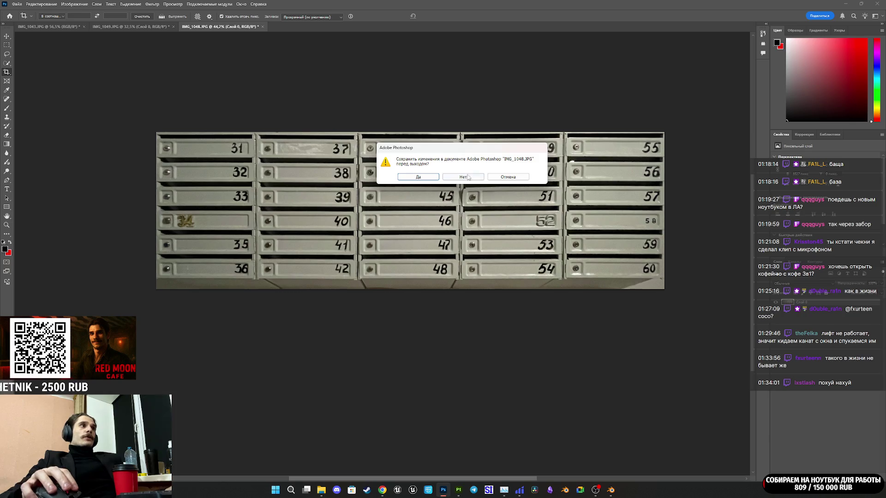
pyautogui.click(461, 174)
pyautogui.click(467, 176)
pyautogui.click(467, 176)
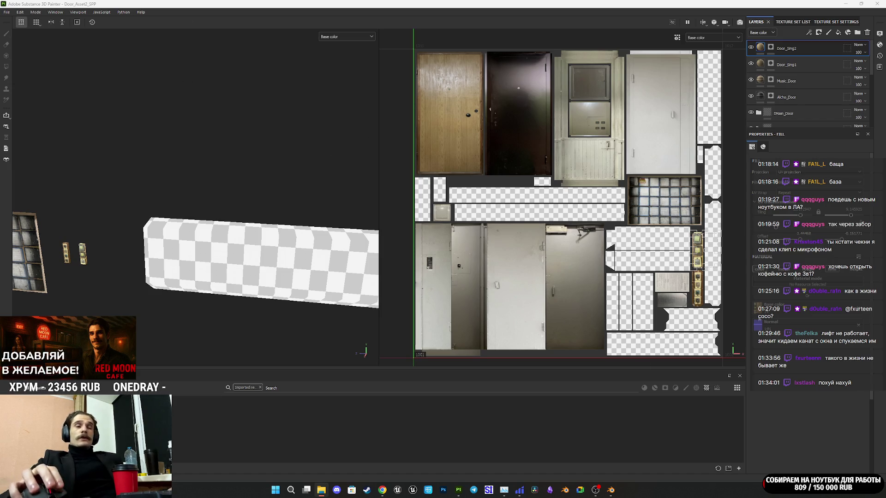
# Load the 1–30 mailbox photo, set strength 0,42 and save the 15N.png normal map.
pyautogui.moveTo(380, 488)
pyautogui.click(350, 445)
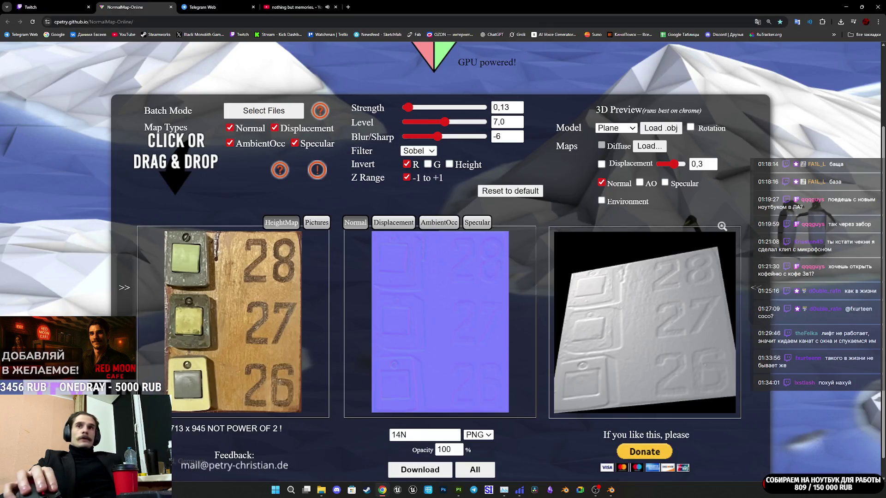
pyautogui.moveTo(325, 317); pyautogui.dragTo(326, 318)
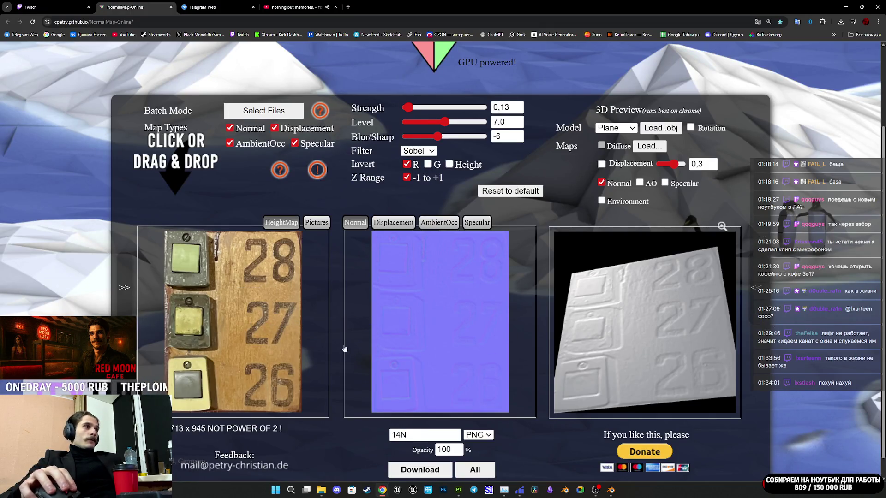
pyautogui.moveTo(674, 369); pyautogui.dragTo(493, 344)
pyautogui.moveTo(672, 366); pyautogui.dragTo(678, 361)
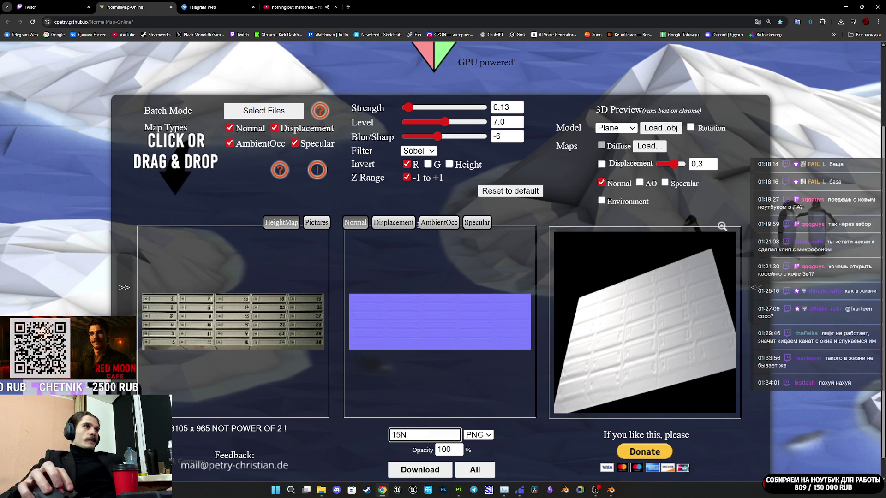
pyautogui.moveTo(412, 110); pyautogui.dragTo(415, 112)
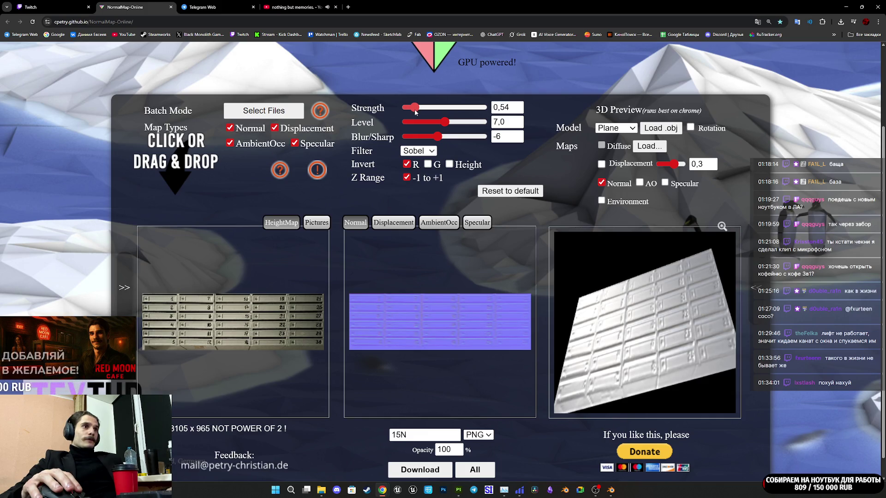
pyautogui.moveTo(414, 112); pyautogui.dragTo(412, 114)
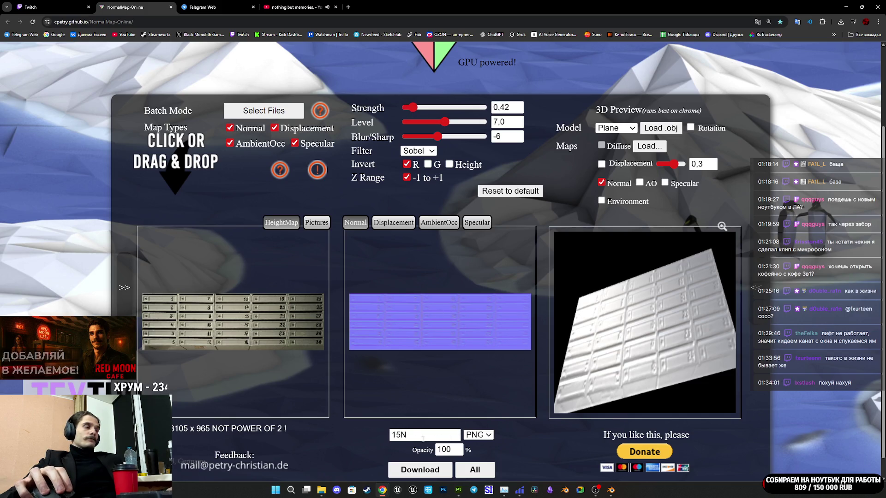
pyautogui.click(429, 471)
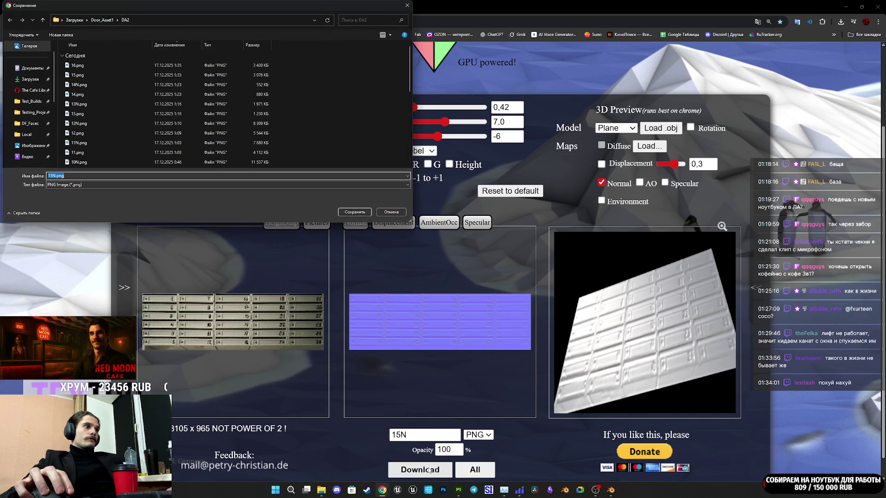
pyautogui.click(359, 212)
# Load the 31–60 mailbox photo, rename the output 16N and save 16N.png.
pyautogui.moveTo(766, 40); pyautogui.dragTo(460, 359)
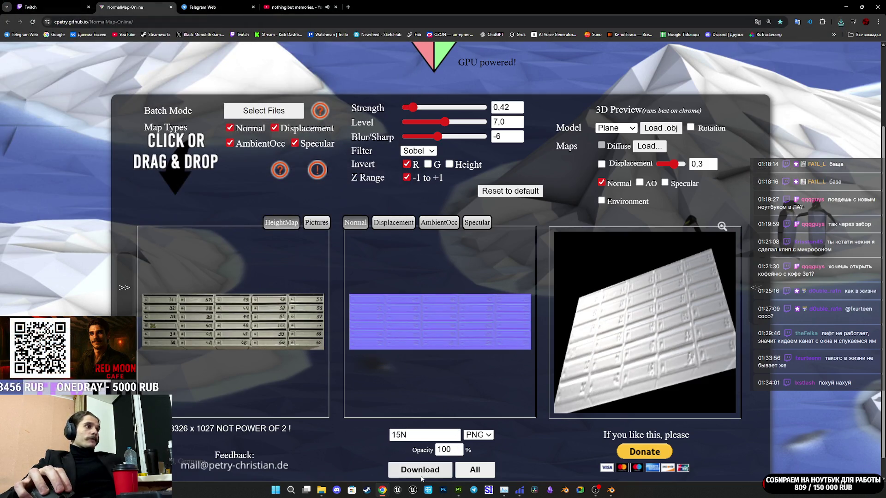
pyautogui.click(404, 436)
pyautogui.write('6')
pyautogui.click(420, 470)
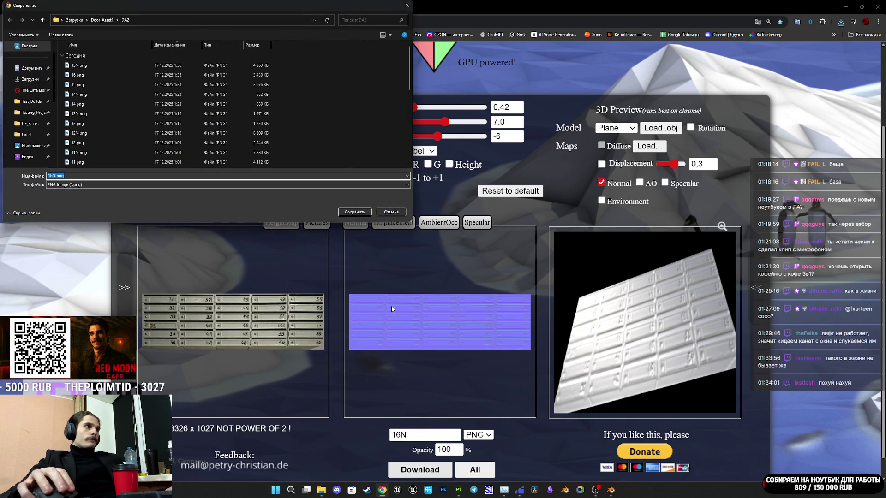
pyautogui.click(352, 212)
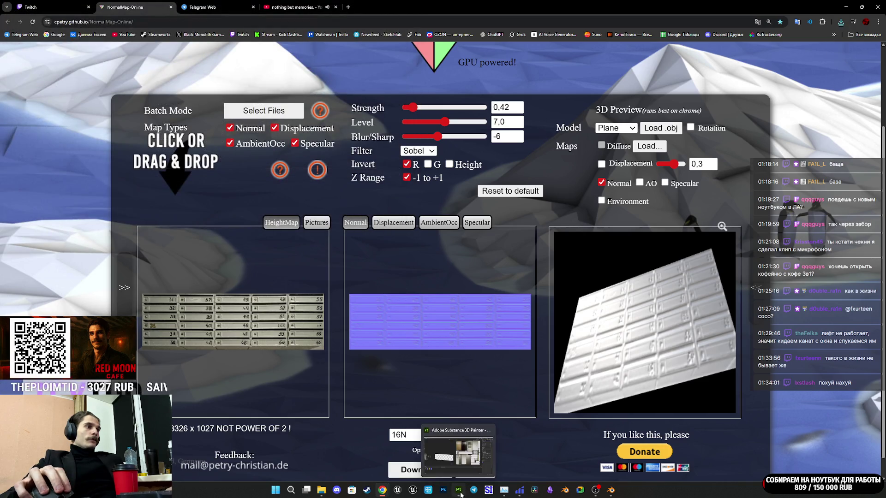
pyautogui.click(459, 490)
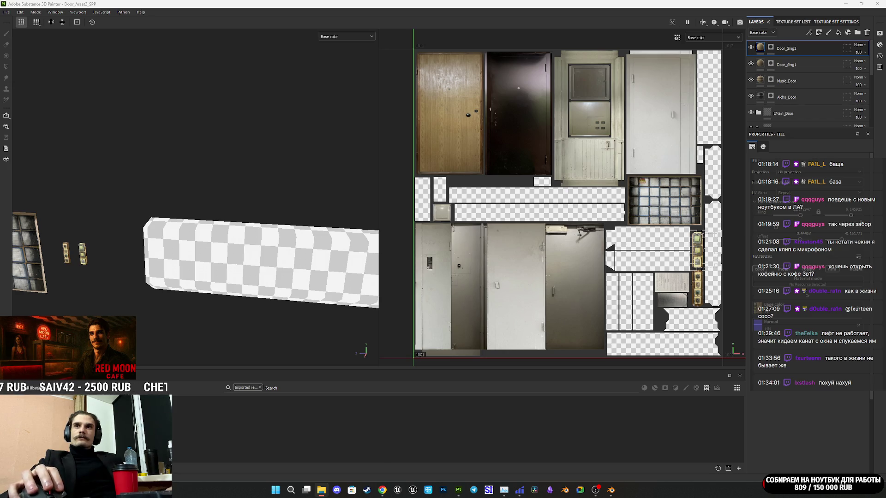
# Import 15, 15N, 16 and 16N PNGs into the current project as textures.
pyautogui.moveTo(458, 490); pyautogui.dragTo(405, 410)
pyautogui.click(531, 174)
pyautogui.click(554, 202)
pyautogui.click(531, 185)
pyautogui.click(551, 210)
pyautogui.click(531, 196)
pyautogui.click(547, 221)
pyautogui.click(534, 208)
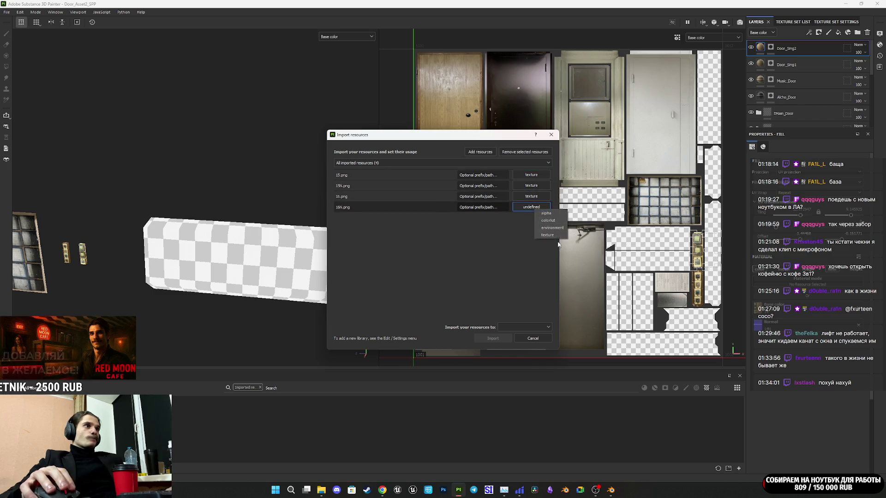
pyautogui.click(547, 235)
pyautogui.click(523, 327)
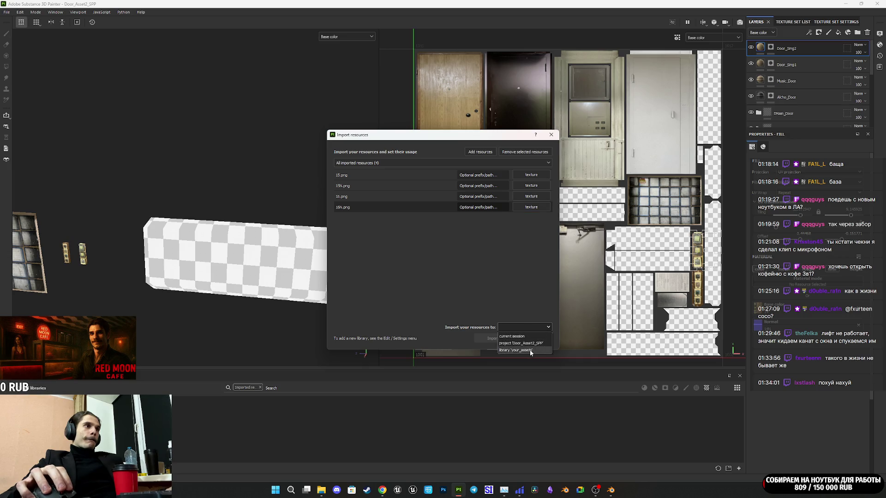
pyautogui.click(523, 343)
pyautogui.click(492, 338)
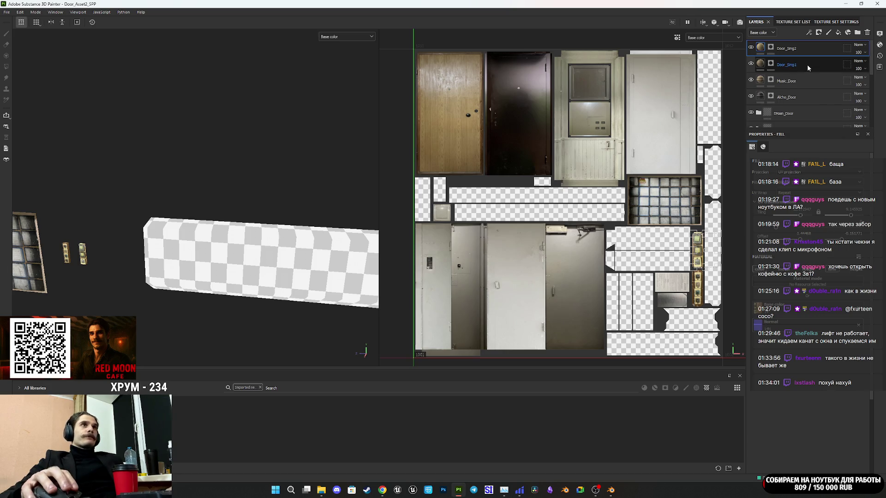
# Add Fill layer 4 on top, showing the 1–30 mailbox photo.
pyautogui.click(839, 33)
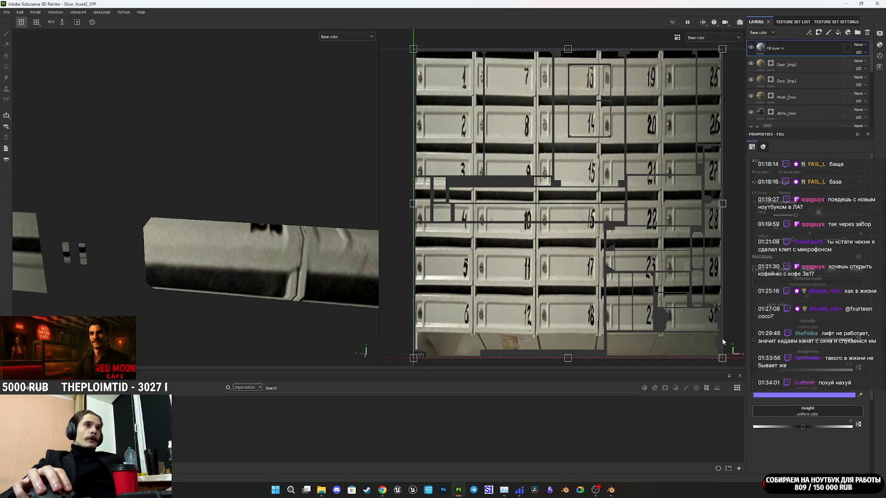
pyautogui.scroll(-3)
pyautogui.scroll(-3)
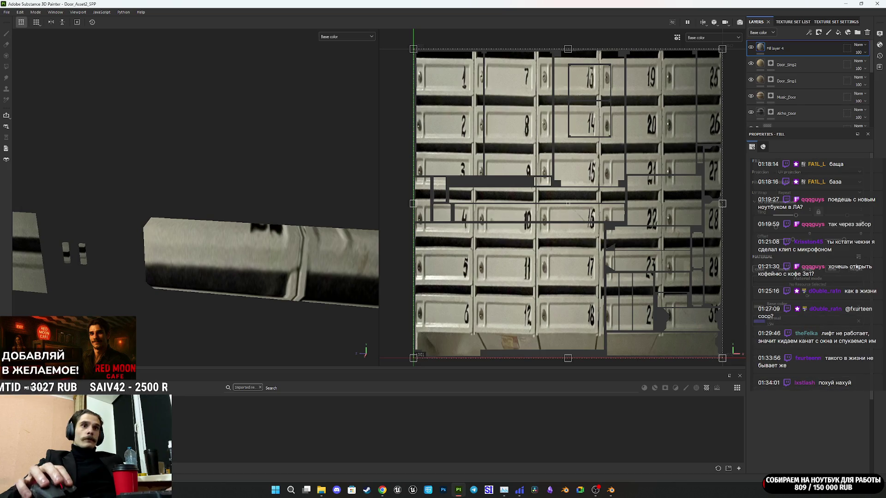
# Add a mask to Fill layer 4 and fill the beam's faces into it.
pyautogui.rightClick(762, 48)
pyautogui.click(784, 93)
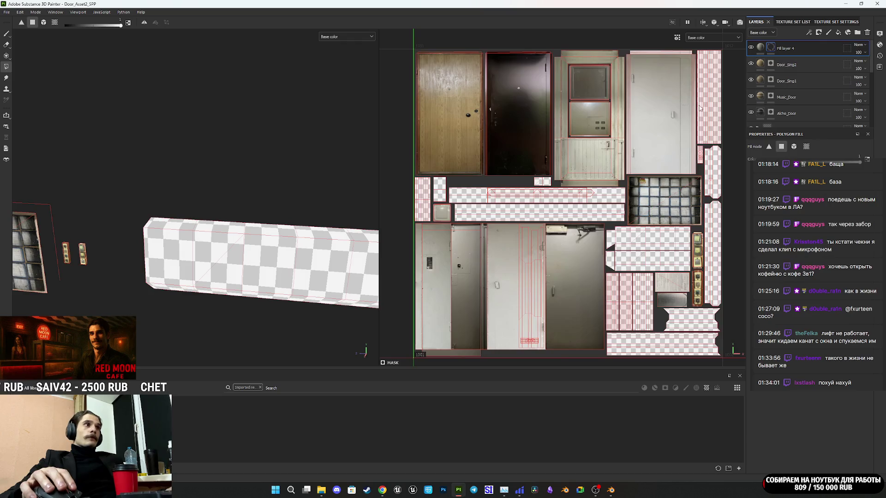
pyautogui.click(235, 264)
pyautogui.scroll(3)
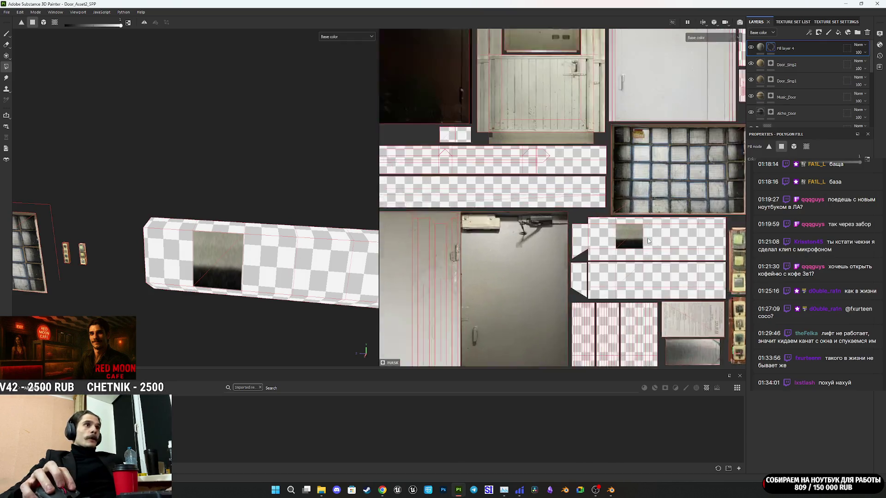
pyautogui.moveTo(485, 242); pyautogui.dragTo(613, 258)
pyautogui.moveTo(613, 258); pyautogui.dragTo(519, 264)
pyautogui.moveTo(519, 264); pyautogui.dragTo(651, 248)
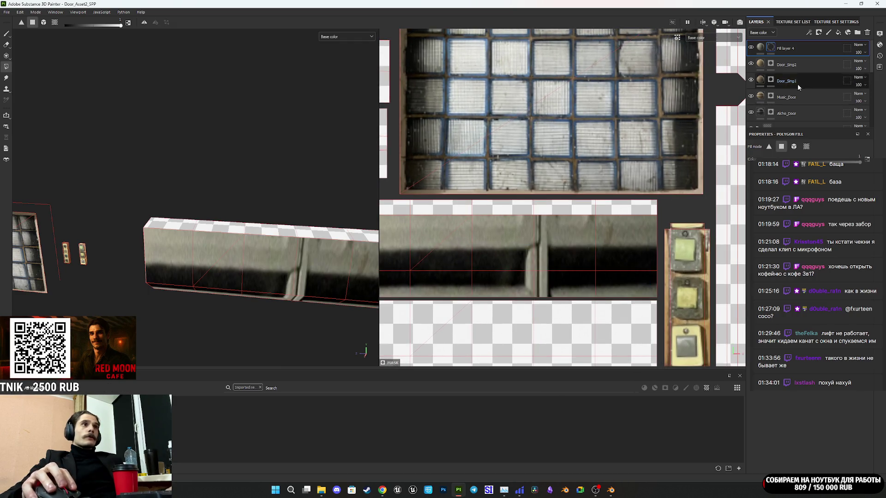
# Check the masked layer in 3D and set the mask tool to whole-polygon fill.
pyautogui.click(760, 47)
pyautogui.scroll(-3)
pyautogui.scroll(-3)
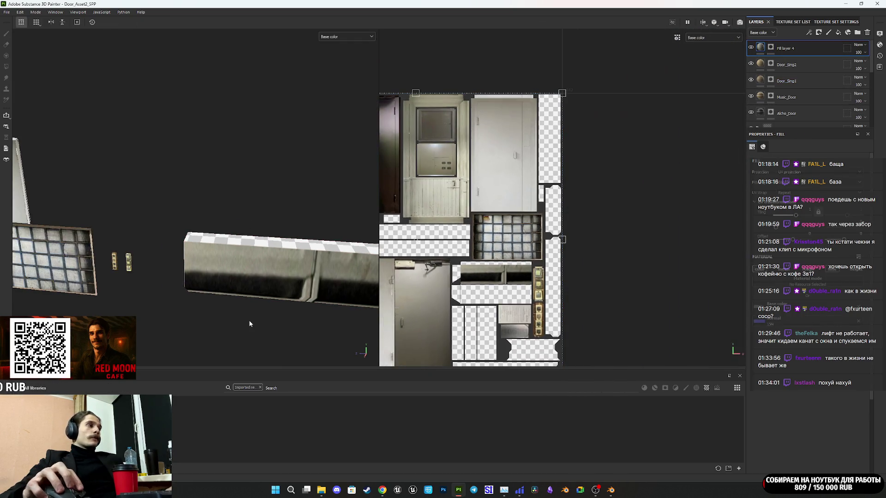
pyautogui.scroll(-3)
pyautogui.moveTo(359, 263); pyautogui.dragTo(240, 262)
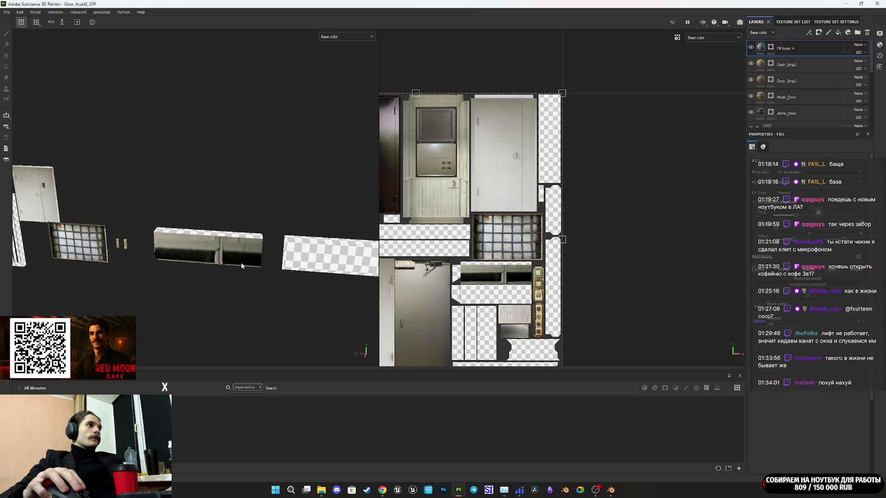
pyautogui.scroll(3)
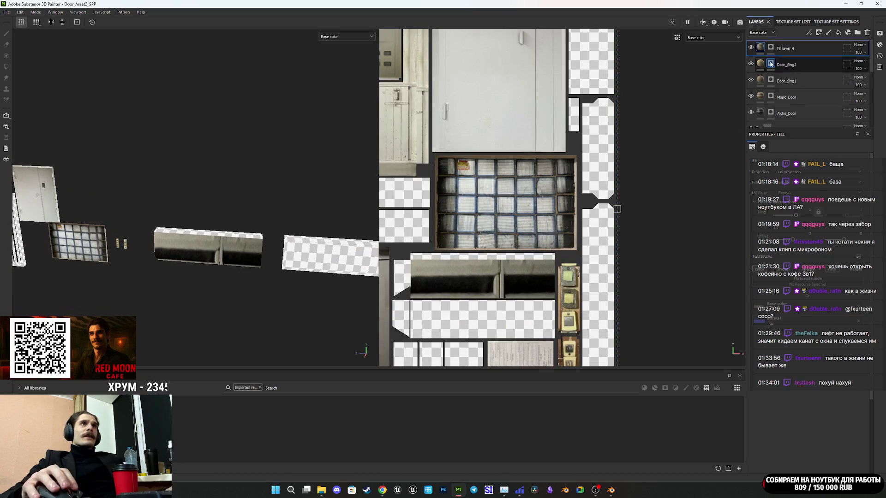
pyautogui.press('4')
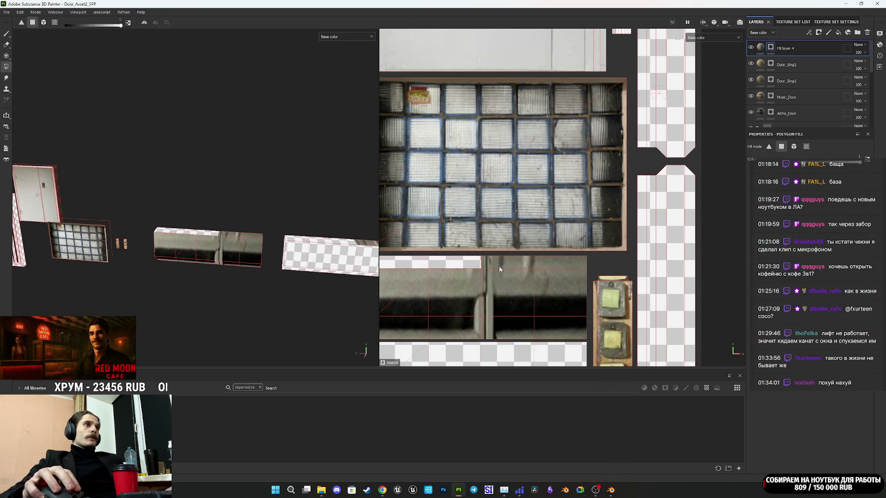
pyautogui.scroll(3)
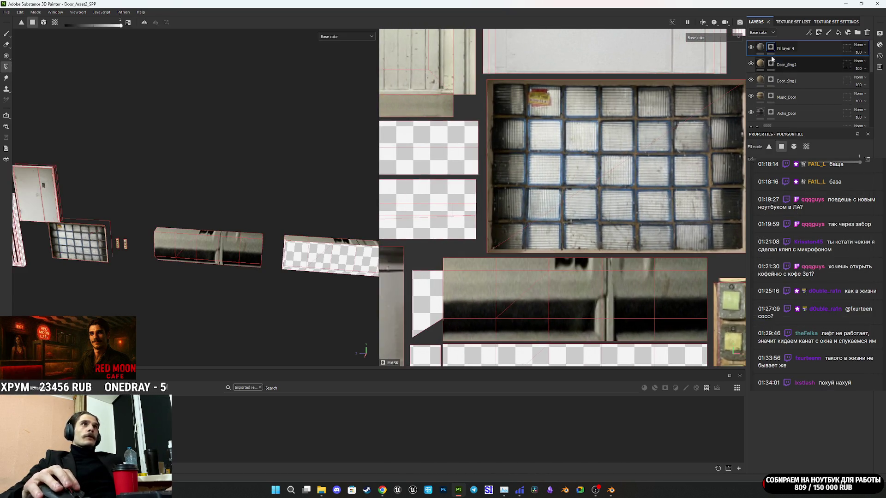
# Review Fill layer 4's fill settings.
pyautogui.click(786, 47)
pyautogui.scroll(-3)
pyautogui.scroll(-3)
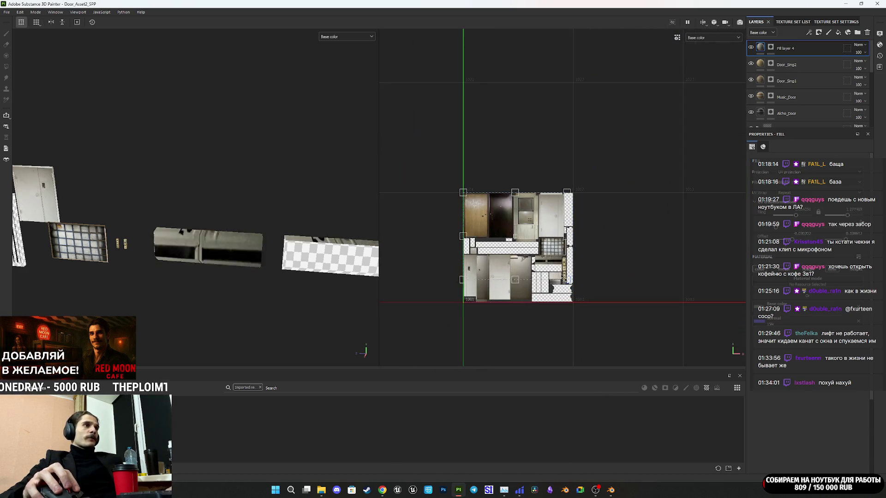
pyautogui.scroll(3)
pyautogui.scroll(3)
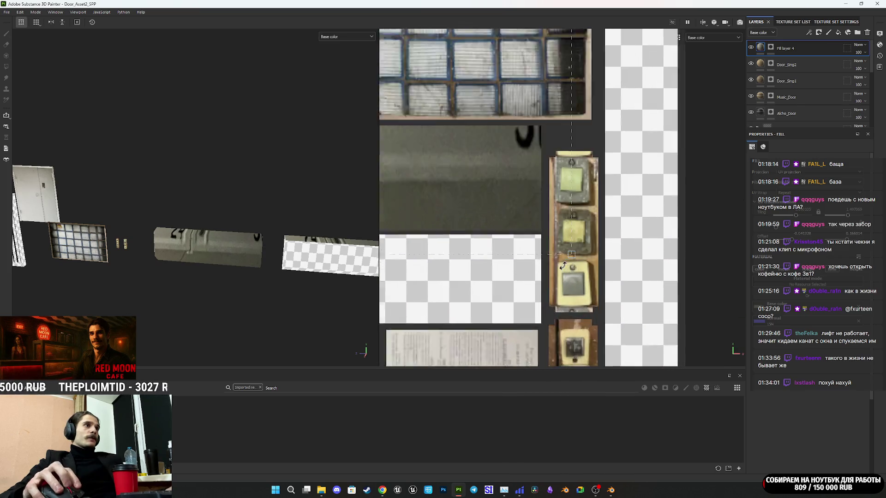
pyautogui.scroll(-3)
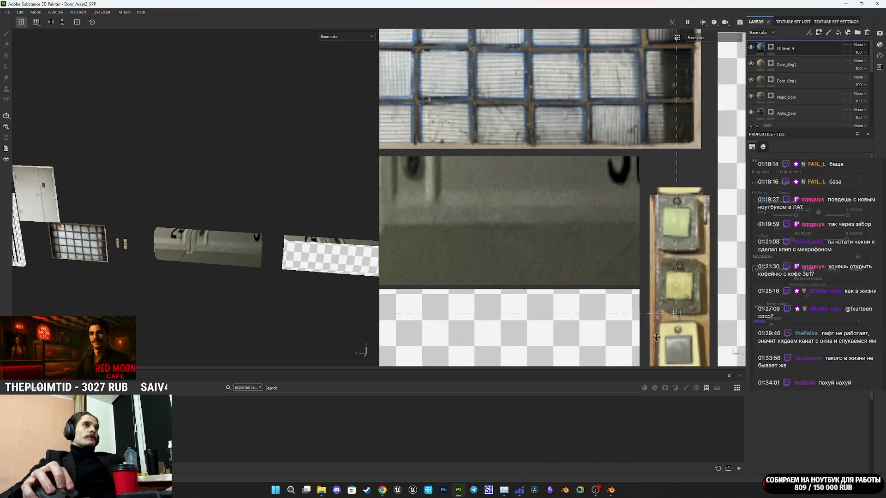
pyautogui.scroll(-3)
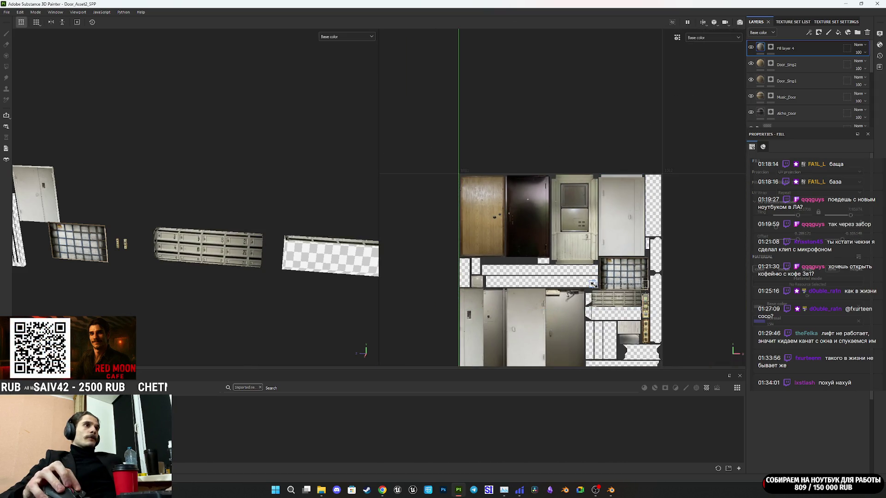
# Move and rescale the mailbox photo's projection to match the UV island's corner.
pyautogui.scroll(3)
pyautogui.scroll(3)
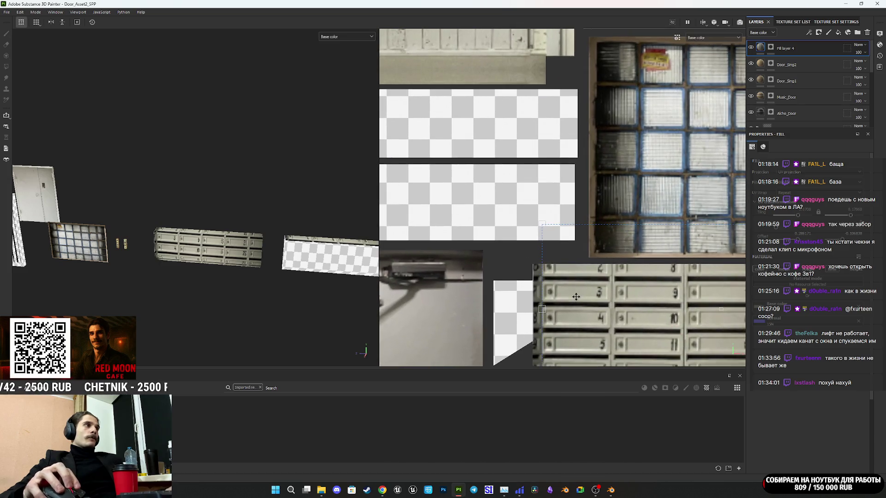
pyautogui.scroll(3)
pyautogui.moveTo(555, 157); pyautogui.dragTo(539, 242)
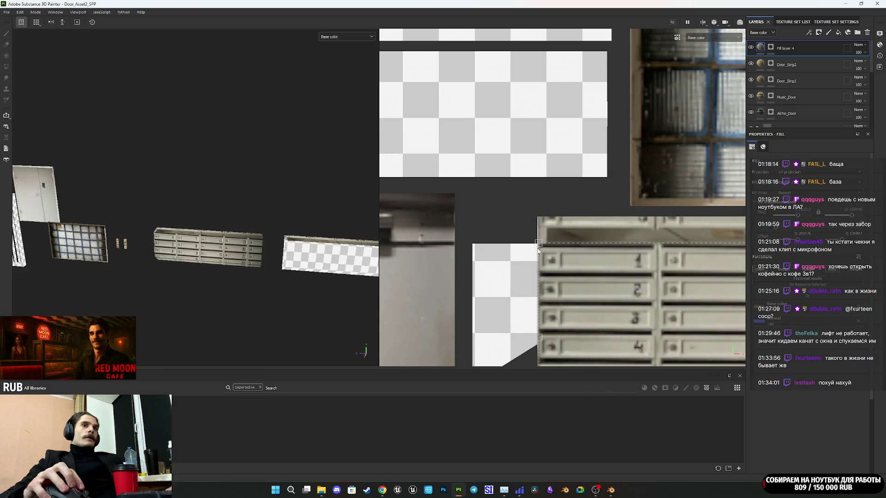
pyautogui.scroll(3)
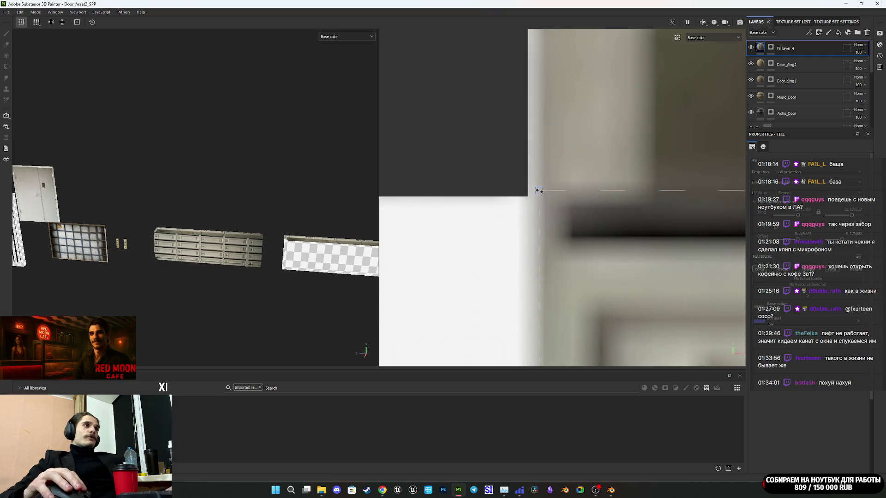
pyautogui.moveTo(540, 190); pyautogui.dragTo(528, 197)
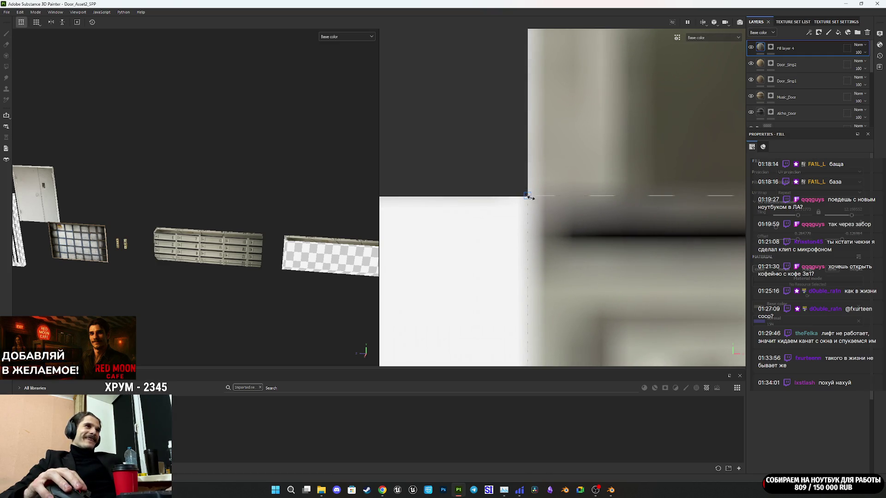
pyautogui.scroll(-3)
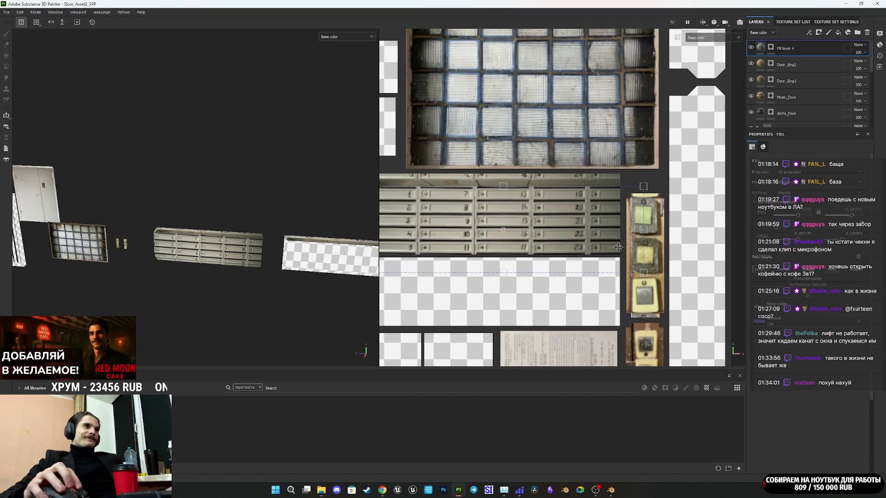
pyautogui.scroll(3)
pyautogui.moveTo(618, 251); pyautogui.dragTo(609, 254)
# Squash the mailbox photo vertically to fit the beam, checking from several angles.
pyautogui.scroll(3)
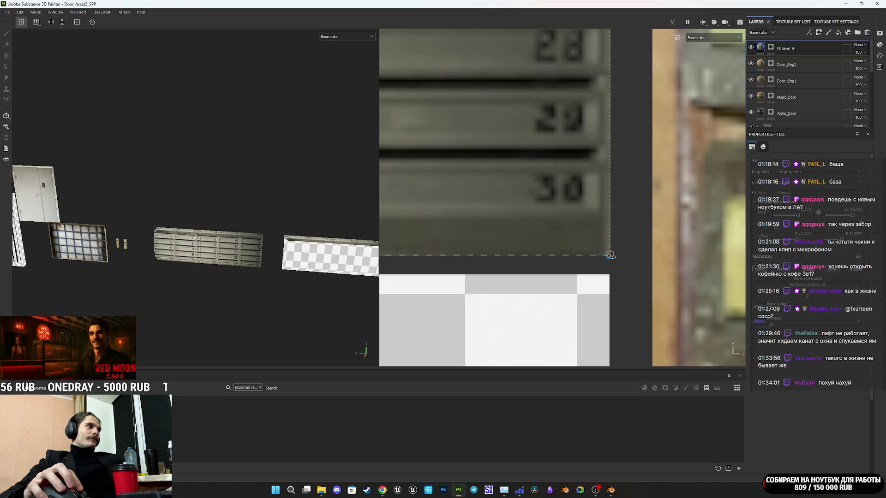
pyautogui.scroll(3)
pyautogui.moveTo(239, 262); pyautogui.dragTo(288, 211)
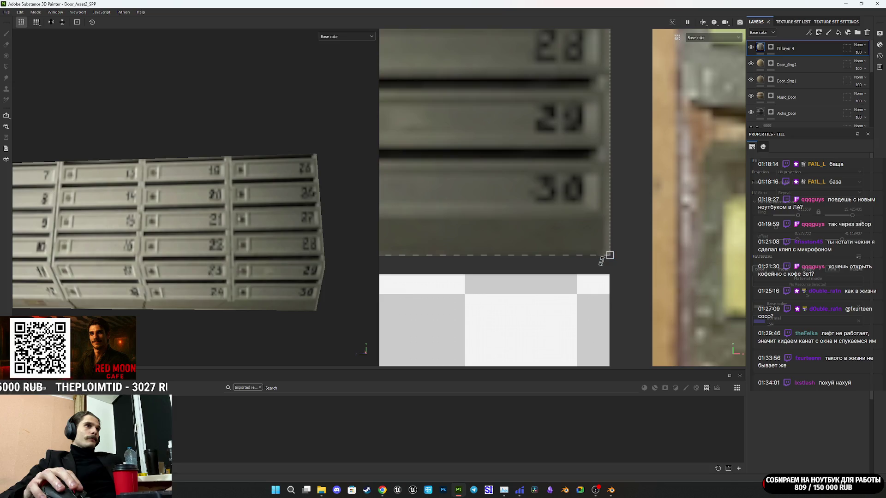
pyautogui.scroll(-3)
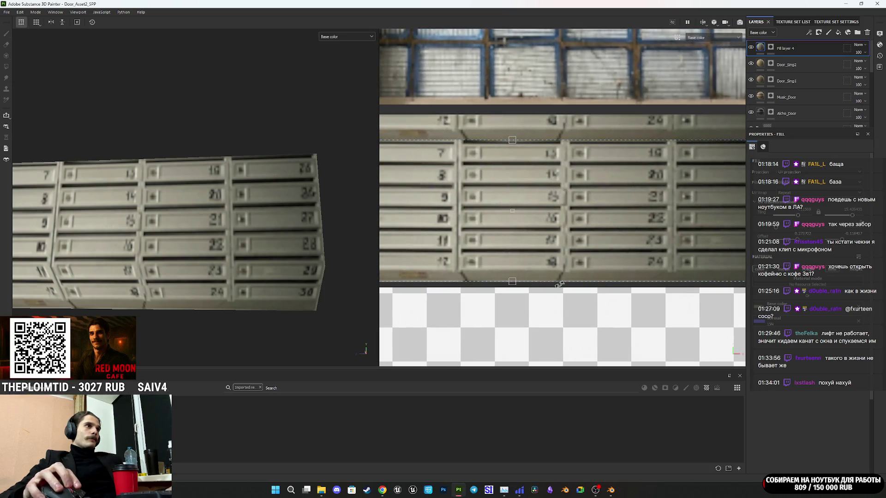
pyautogui.moveTo(515, 281); pyautogui.dragTo(514, 279)
pyautogui.moveTo(198, 240); pyautogui.dragTo(224, 251)
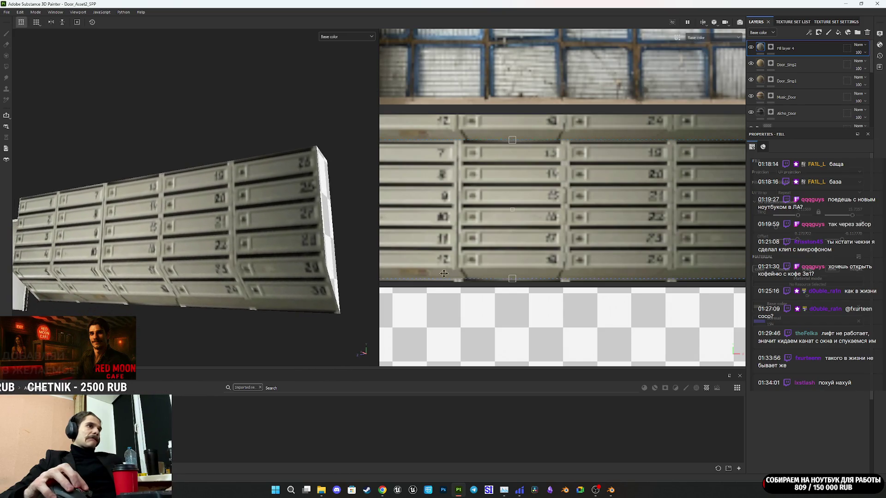
pyautogui.moveTo(512, 279); pyautogui.dragTo(514, 246)
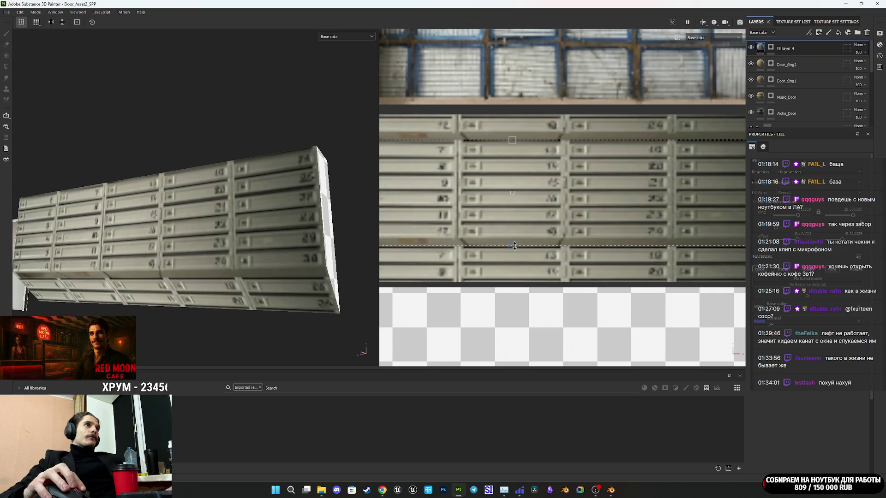
pyautogui.moveTo(328, 217); pyautogui.dragTo(296, 219)
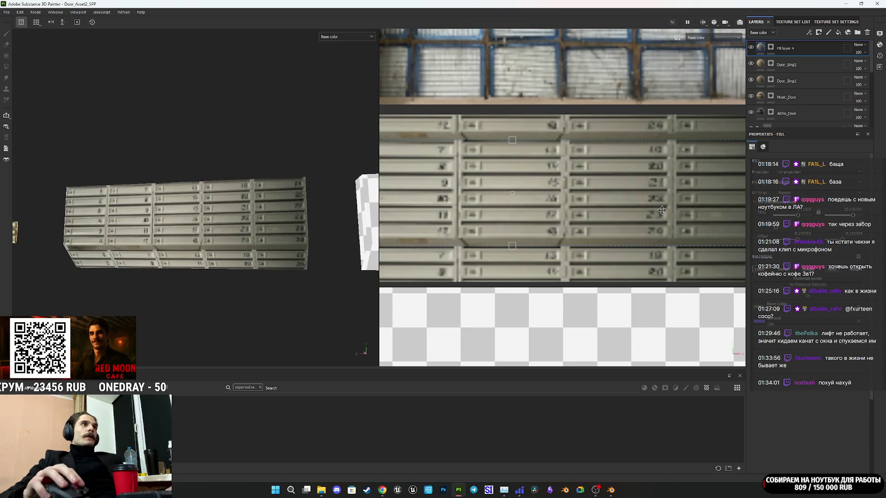
pyautogui.click(770, 48)
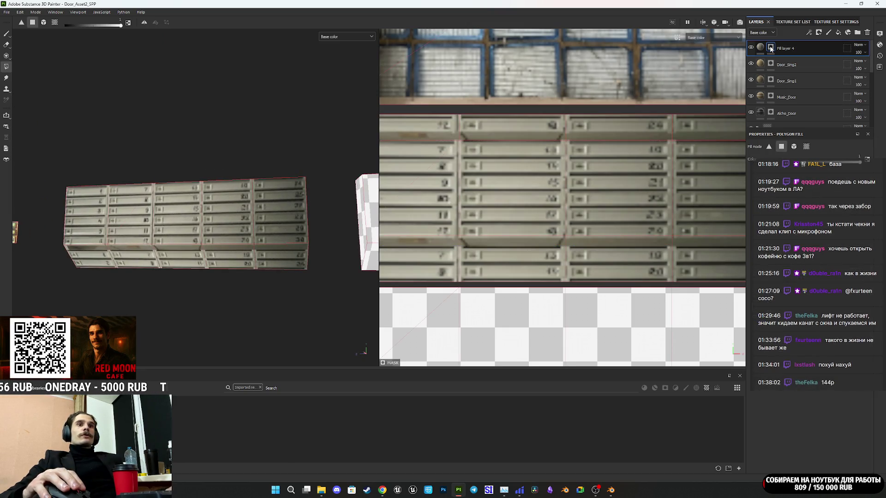
# Zoom and orbit to inspect the 1–30 mailbox rows on the beam's front face.
pyautogui.moveTo(200, 211); pyautogui.dragTo(219, 244)
pyautogui.scroll(-3)
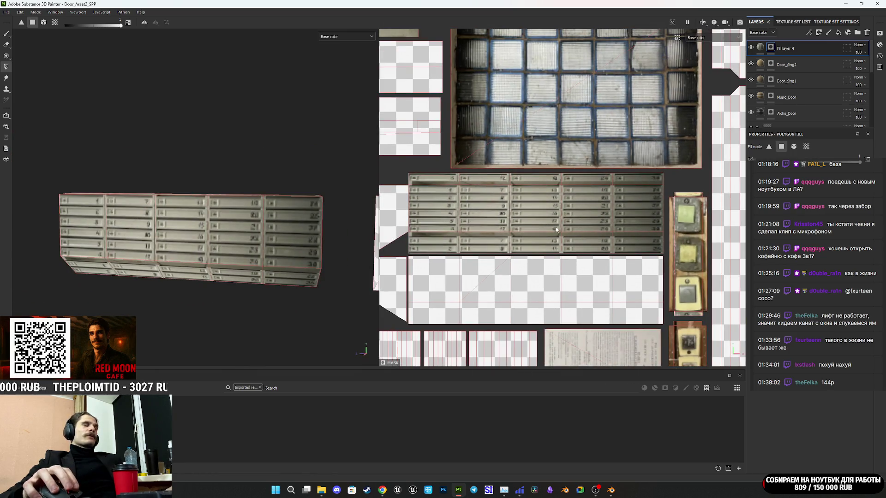
pyautogui.scroll(-3)
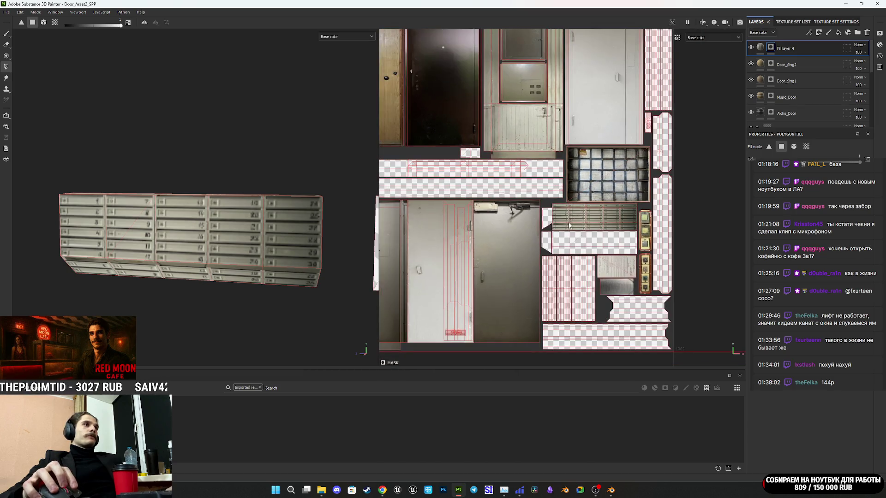
pyautogui.moveTo(644, 224); pyautogui.dragTo(608, 242)
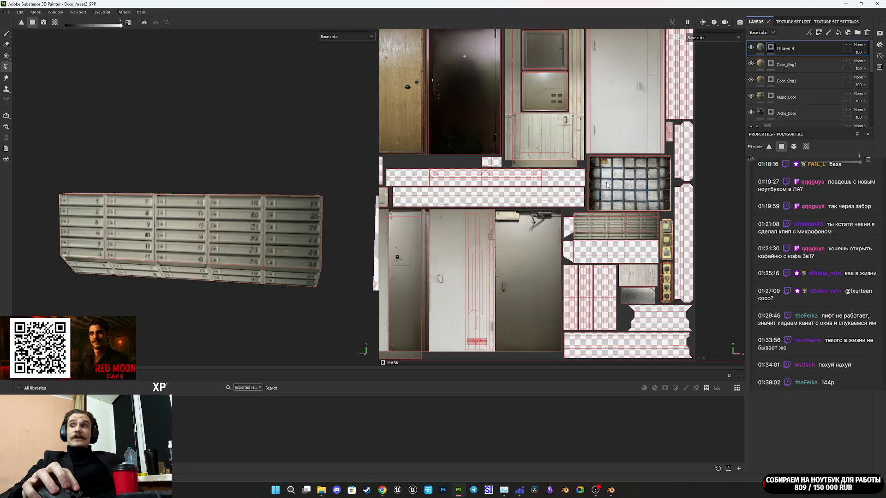
pyautogui.scroll(3)
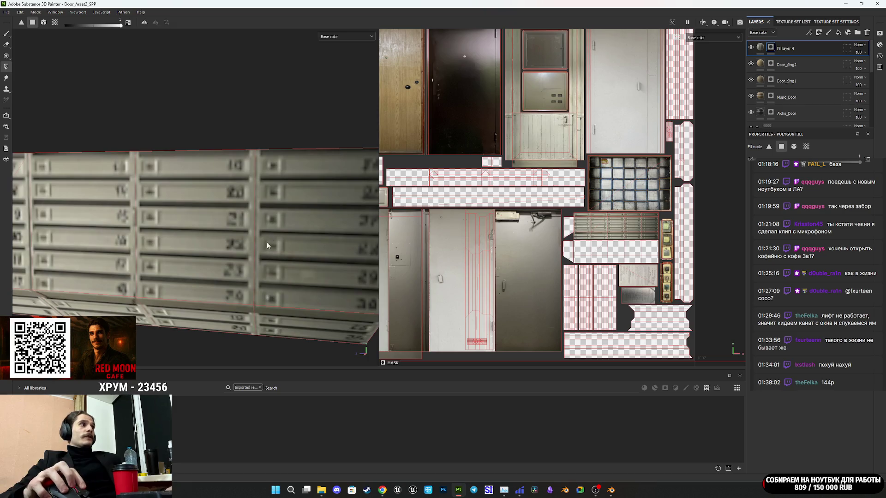
pyautogui.moveTo(239, 259); pyautogui.dragTo(361, 227)
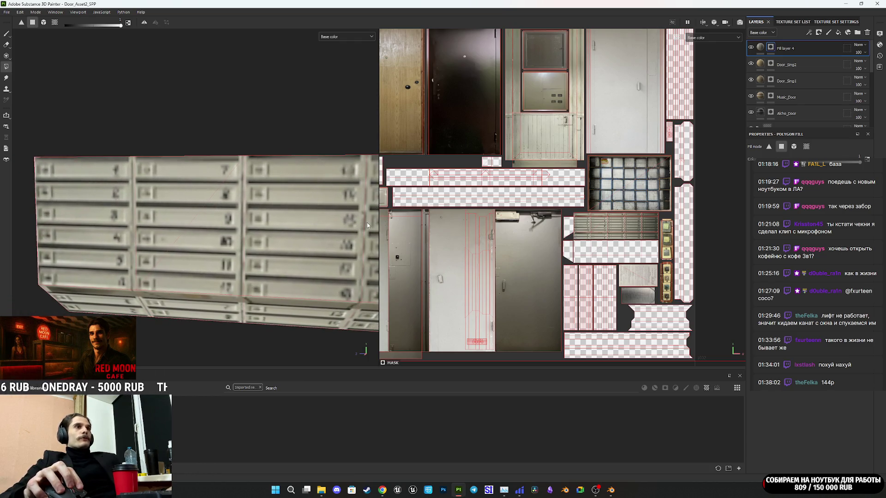
pyautogui.moveTo(300, 221); pyautogui.dragTo(260, 227)
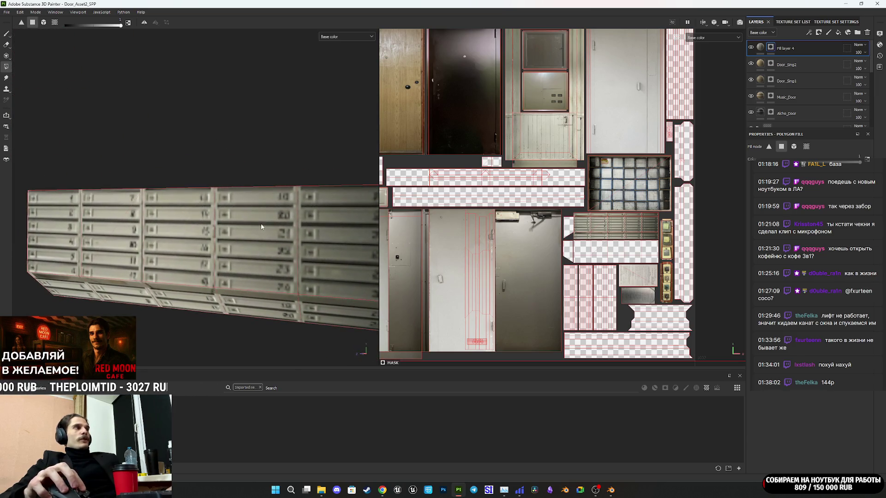
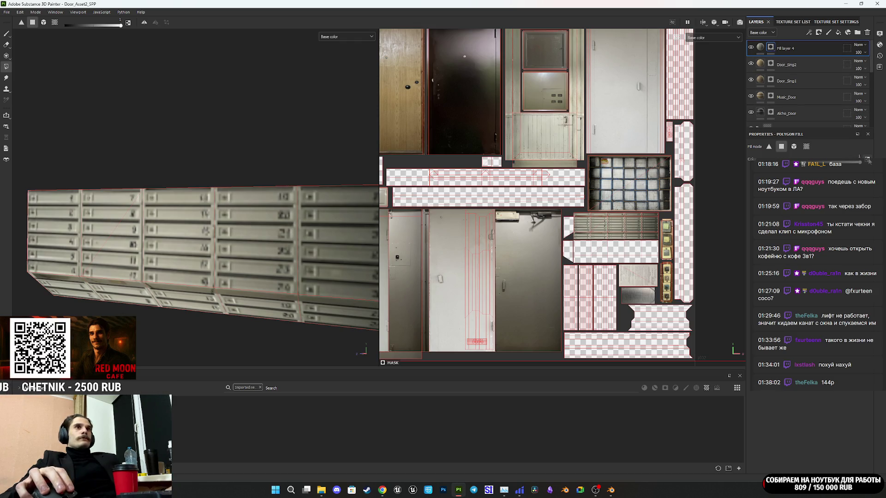
# Polygon-fill away the top and bottom mailbox rows from Fill layer 4's mask.
pyautogui.scroll(3)
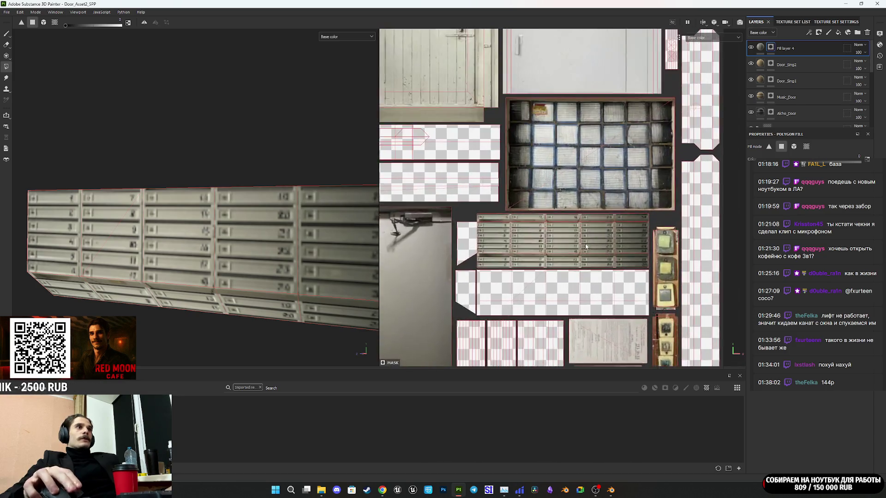
pyautogui.moveTo(434, 276); pyautogui.dragTo(660, 266)
pyautogui.moveTo(669, 195); pyautogui.dragTo(442, 188)
# Drag the UV projection's top and bottom edges to rescale the mailbox photo vertically.
pyautogui.click(760, 47)
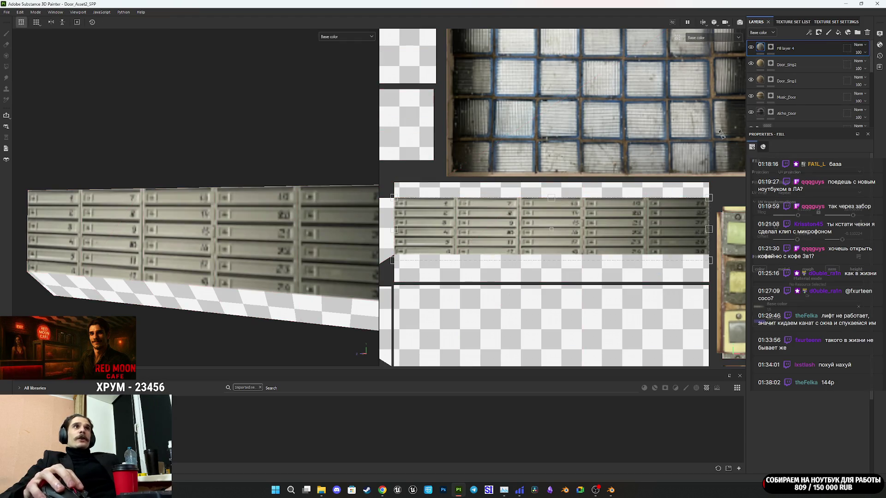
pyautogui.scroll(3)
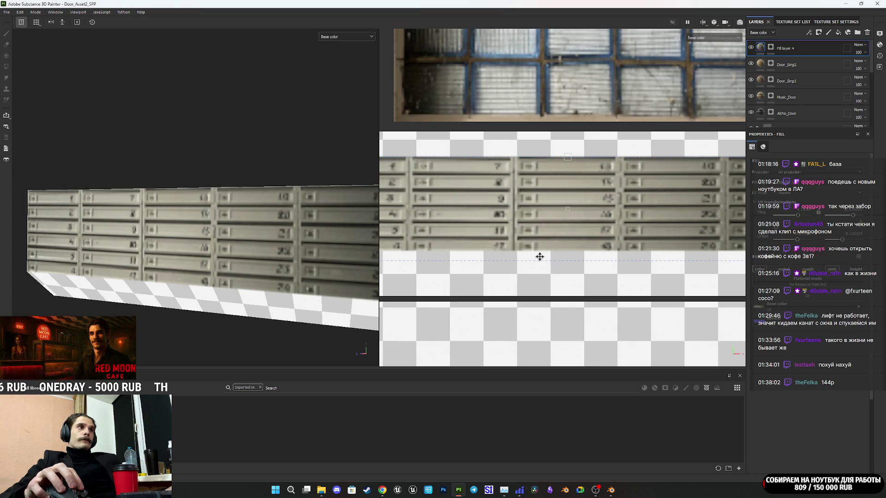
pyautogui.moveTo(570, 262); pyautogui.dragTo(571, 257)
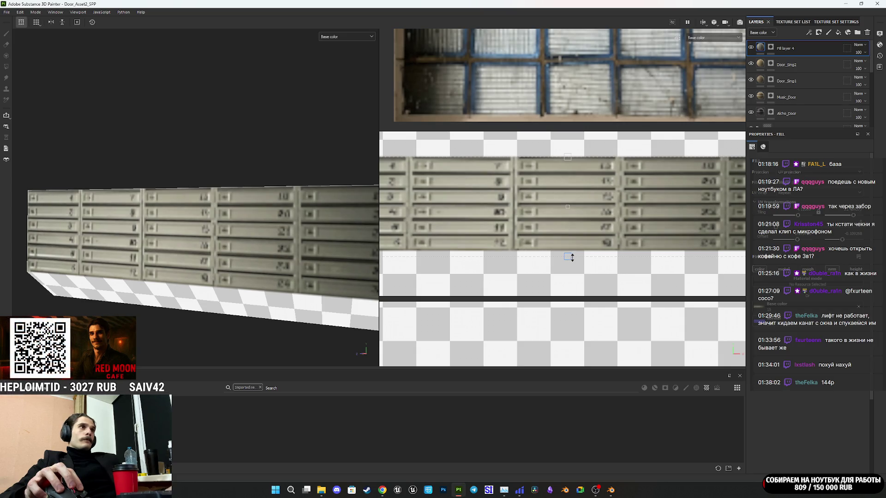
pyautogui.moveTo(568, 156); pyautogui.dragTo(571, 156)
pyautogui.scroll(3)
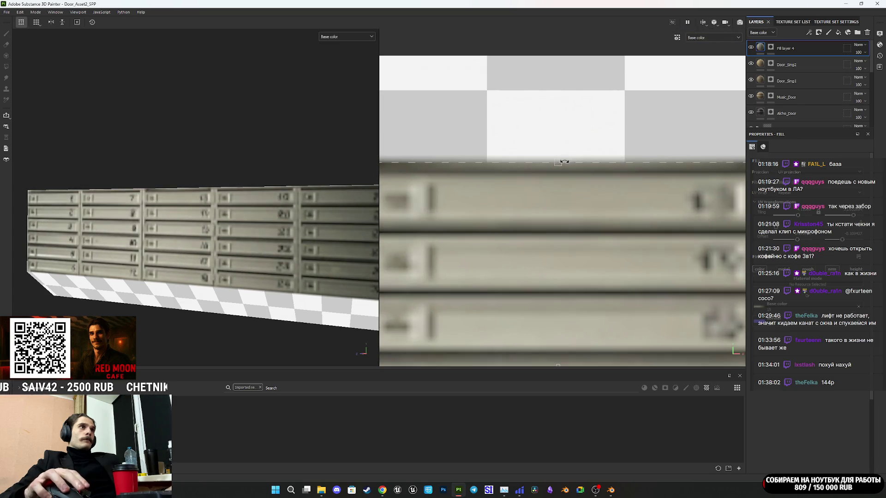
pyautogui.scroll(-3)
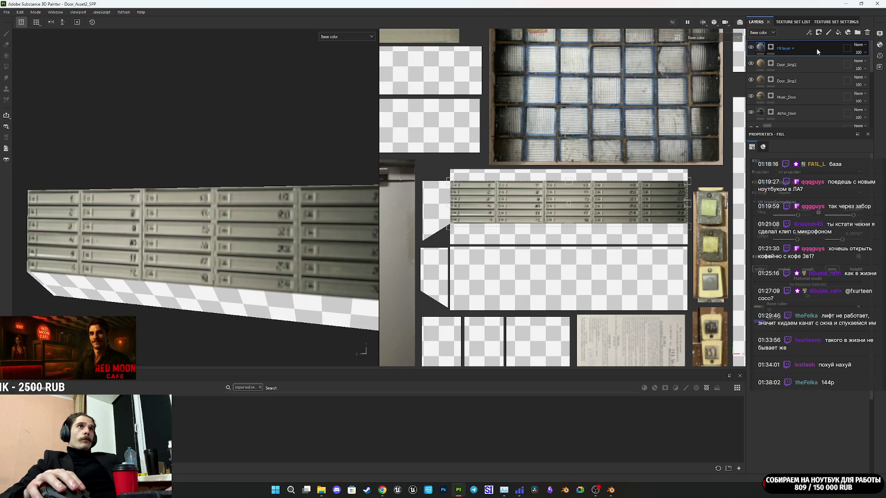
# Move Fill layer 4 to the top of the stack and duplicate it.
pyautogui.moveTo(817, 51); pyautogui.dragTo(813, 43)
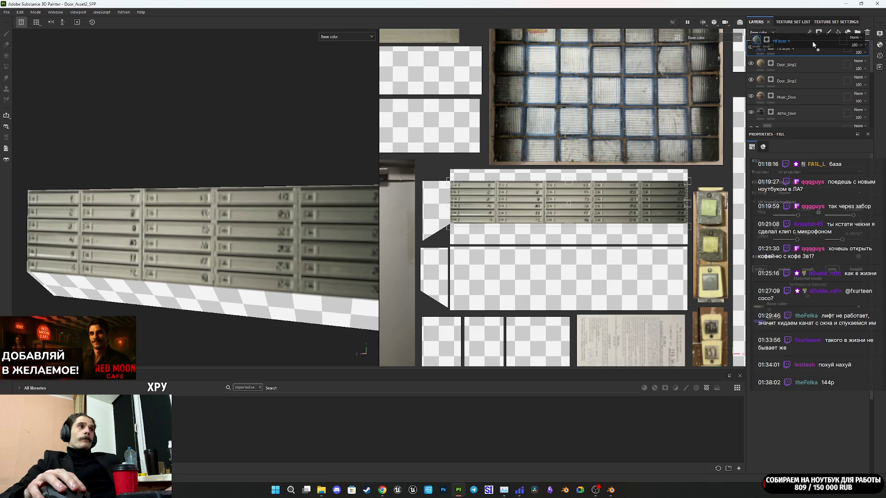
pyautogui.moveTo(813, 42); pyautogui.dragTo(813, 41)
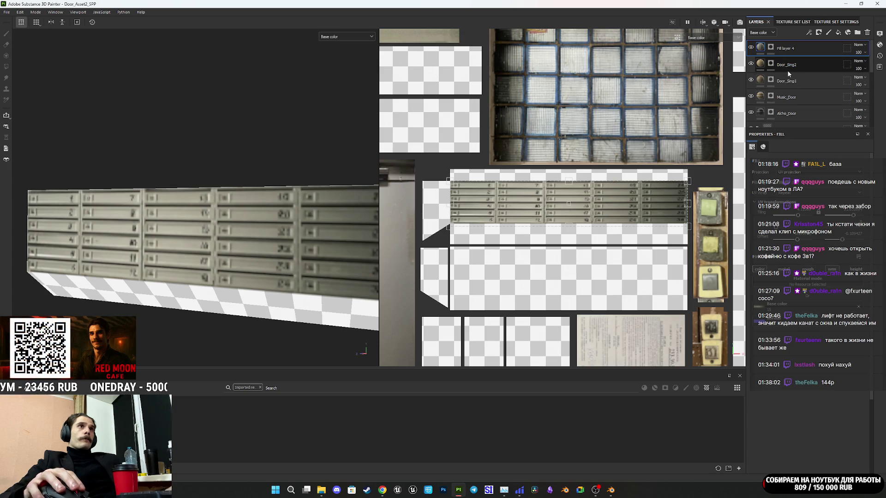
pyautogui.moveTo(816, 50); pyautogui.dragTo(814, 40)
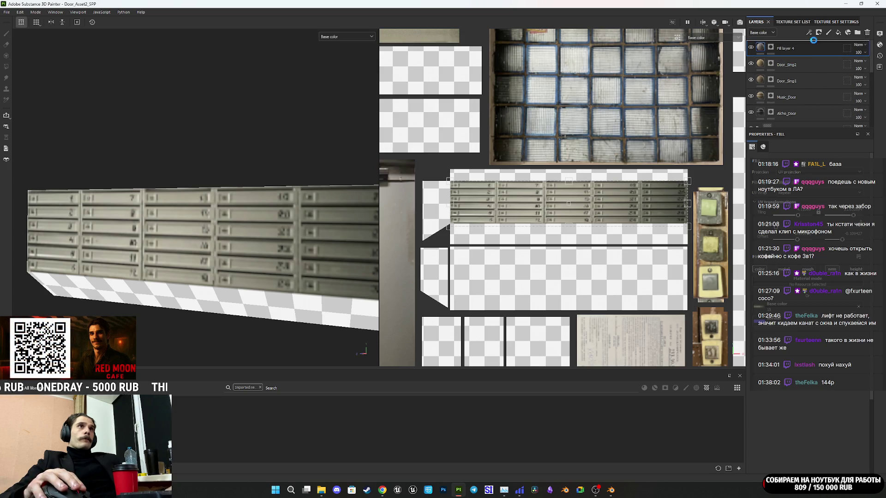
# Clear the copy's mask and polygon-fill only the lower mailbox strip.
pyautogui.rightClick(773, 50)
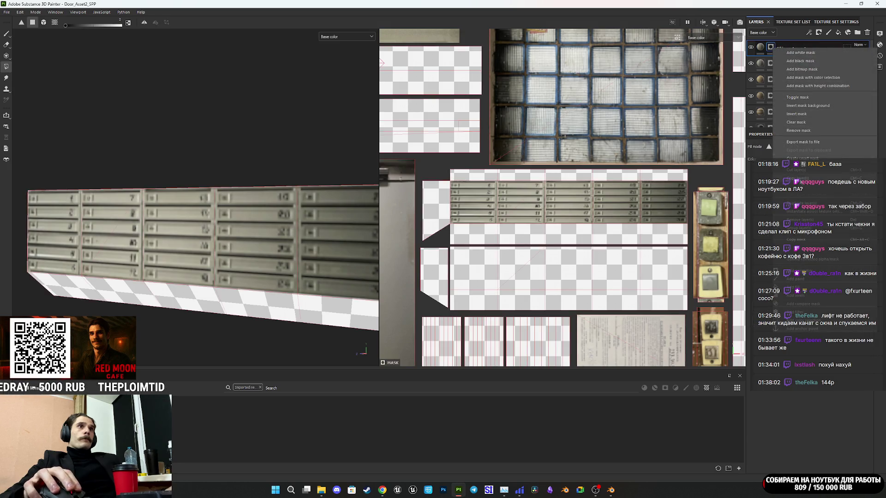
pyautogui.click(797, 123)
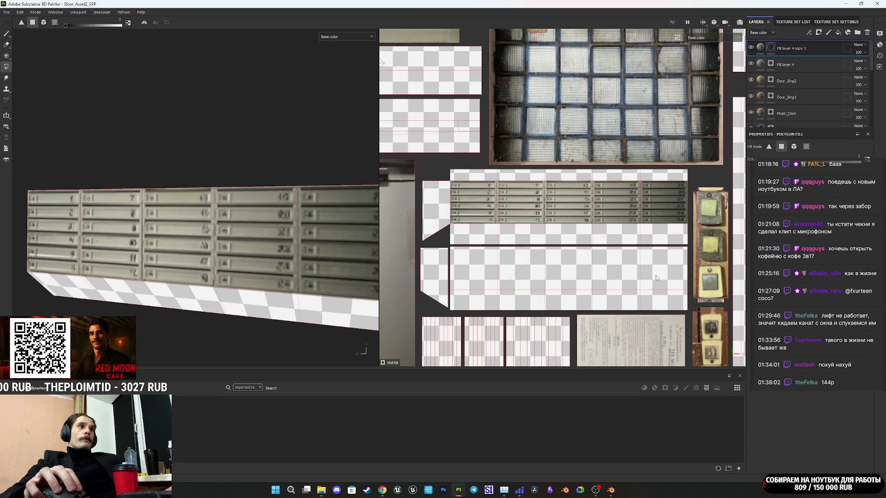
pyautogui.moveTo(487, 267); pyautogui.dragTo(483, 266)
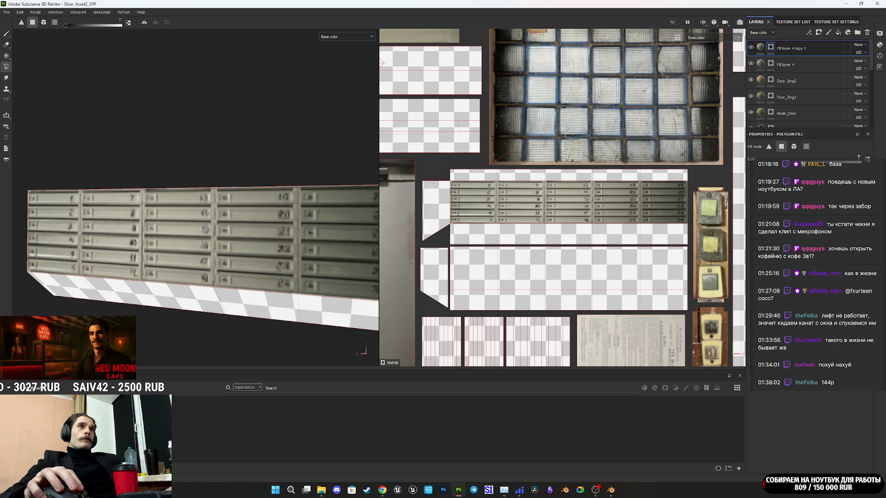
pyautogui.moveTo(662, 276); pyautogui.dragTo(492, 265)
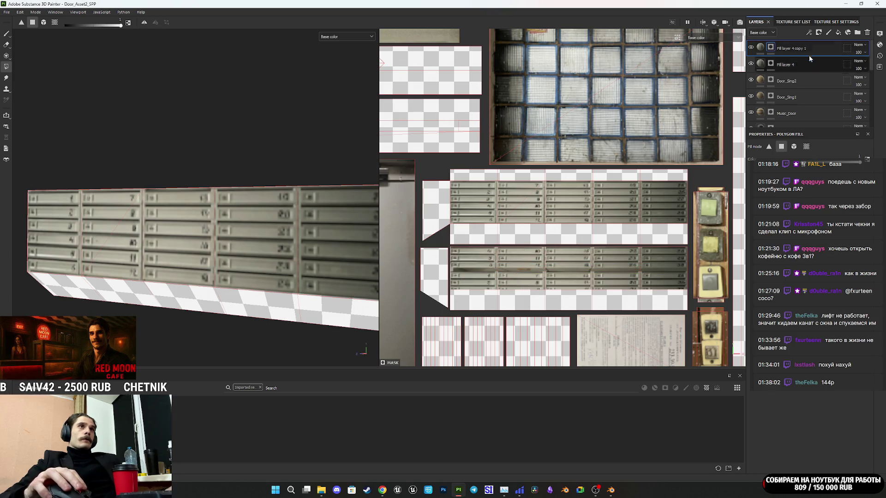
pyautogui.click(761, 48)
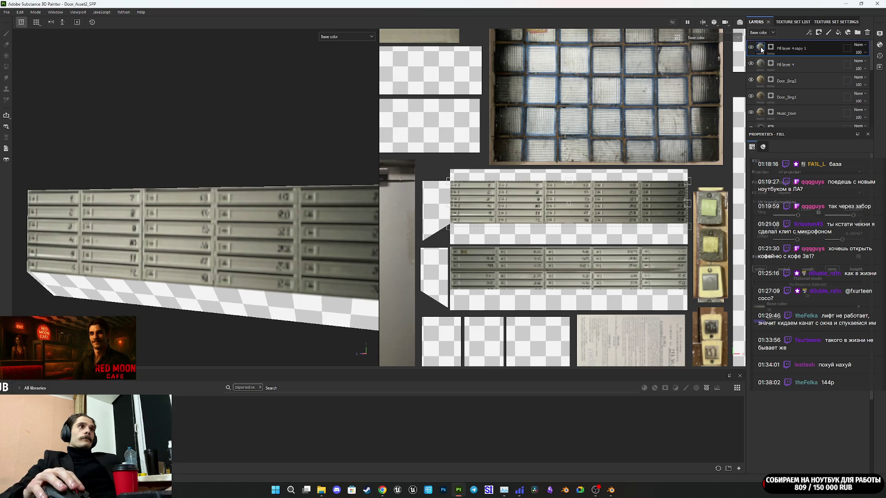
# Shift the copy's mailbox photo down onto the lower UV strip.
pyautogui.moveTo(622, 209); pyautogui.dragTo(622, 274)
pyautogui.scroll(3)
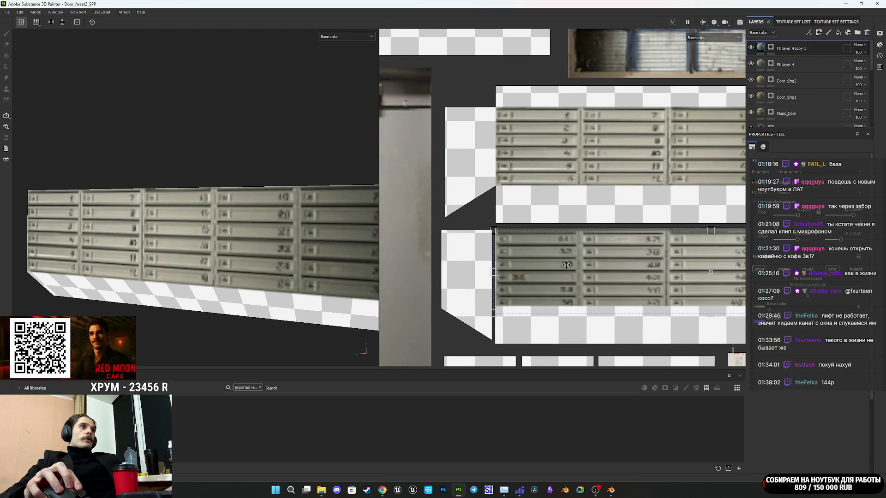
pyautogui.scroll(3)
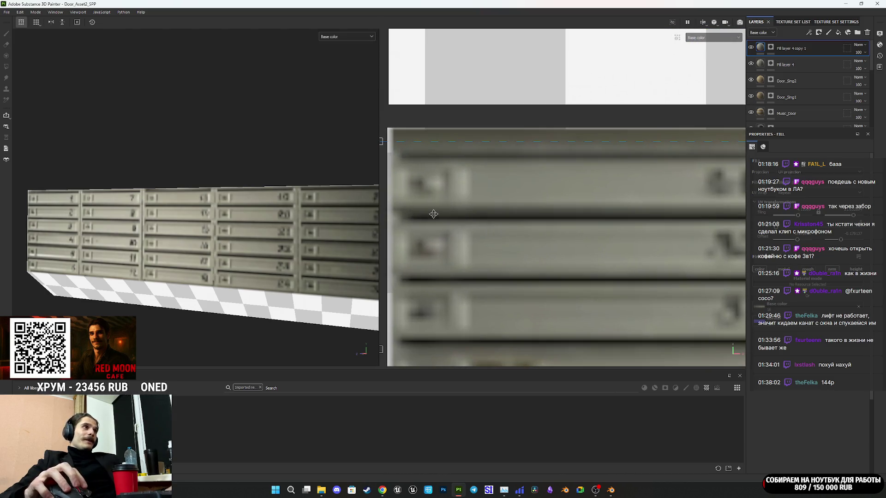
pyautogui.scroll(3)
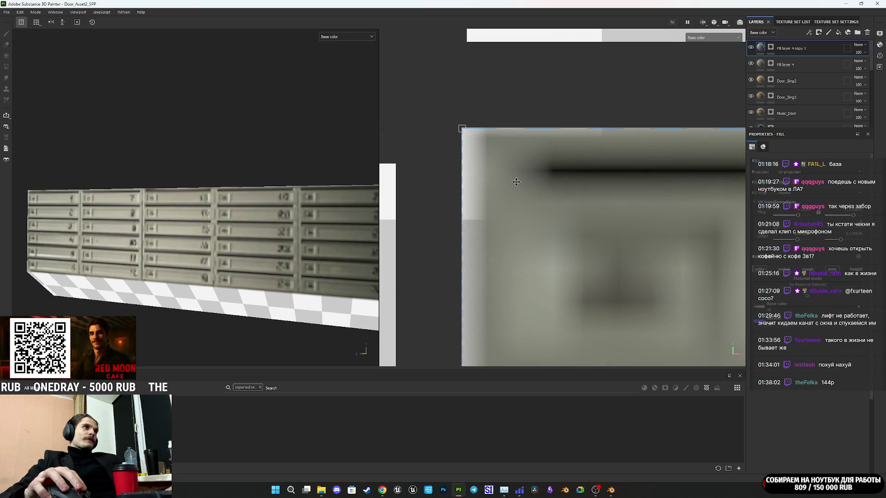
pyautogui.scroll(-3)
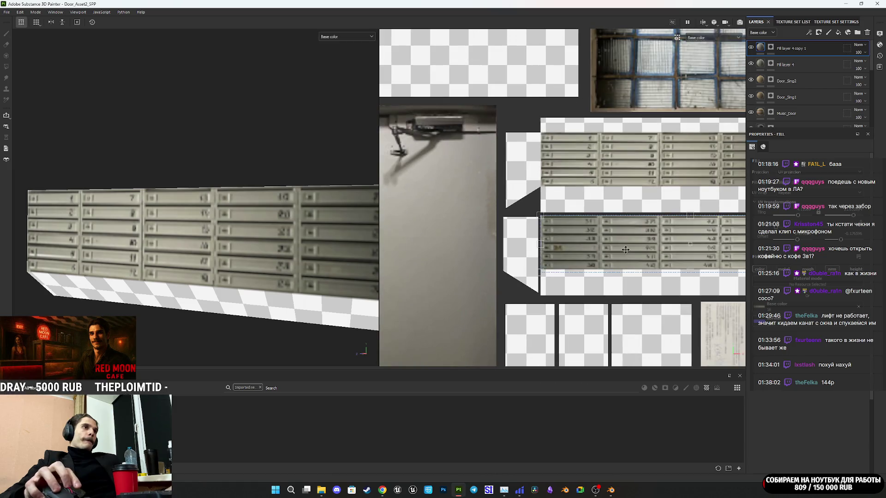
pyautogui.scroll(3)
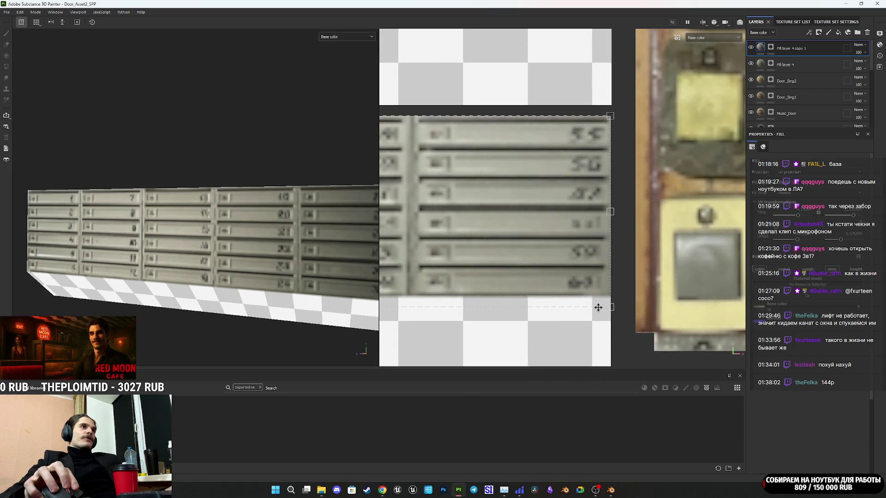
pyautogui.moveTo(597, 306); pyautogui.dragTo(598, 280)
pyautogui.scroll(3)
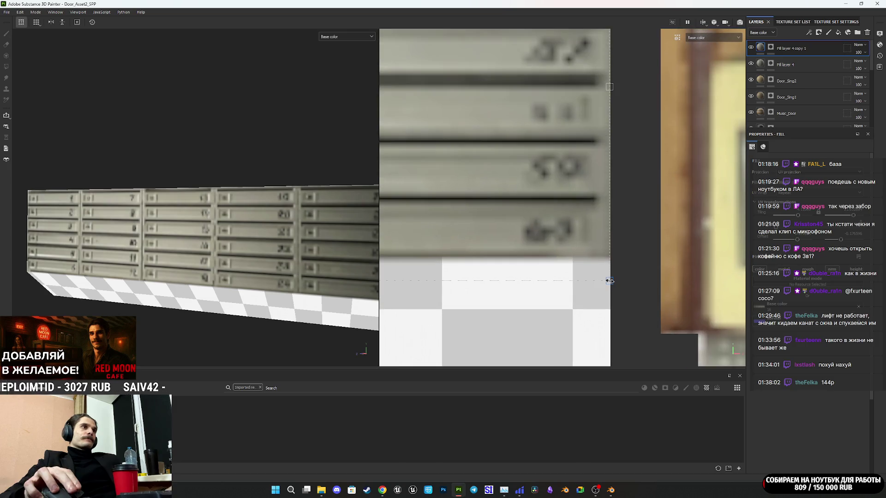
pyautogui.moveTo(609, 282); pyautogui.dragTo(633, 285)
pyautogui.scroll(-3)
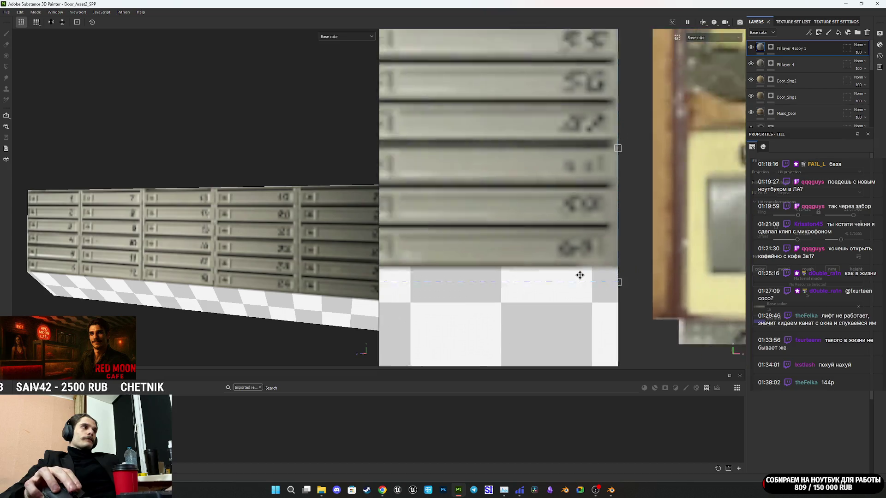
pyautogui.scroll(-3)
# Orbit the 3D view to compare both textured mailbox walls.
pyautogui.moveTo(272, 259); pyautogui.dragTo(179, 258)
pyautogui.scroll(3)
pyautogui.moveTo(180, 259); pyautogui.dragTo(194, 237)
pyautogui.moveTo(194, 236); pyautogui.dragTo(258, 247)
pyautogui.moveTo(258, 247); pyautogui.dragTo(277, 251)
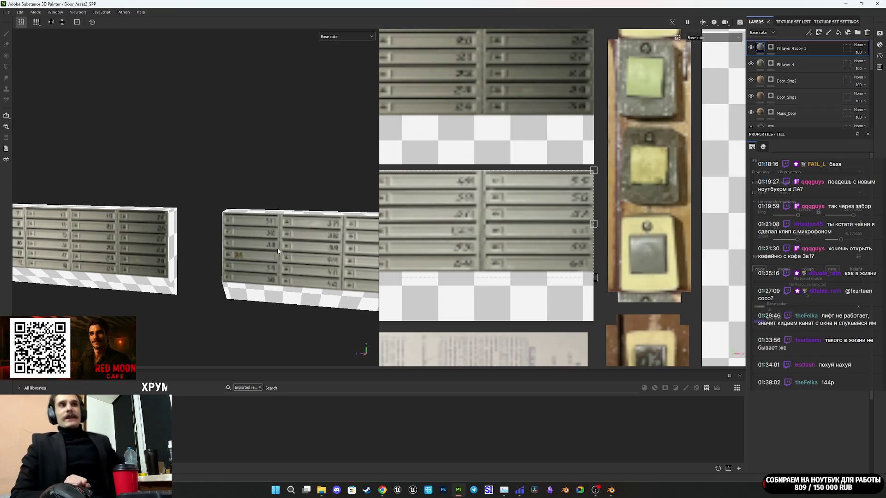
pyautogui.scroll(-3)
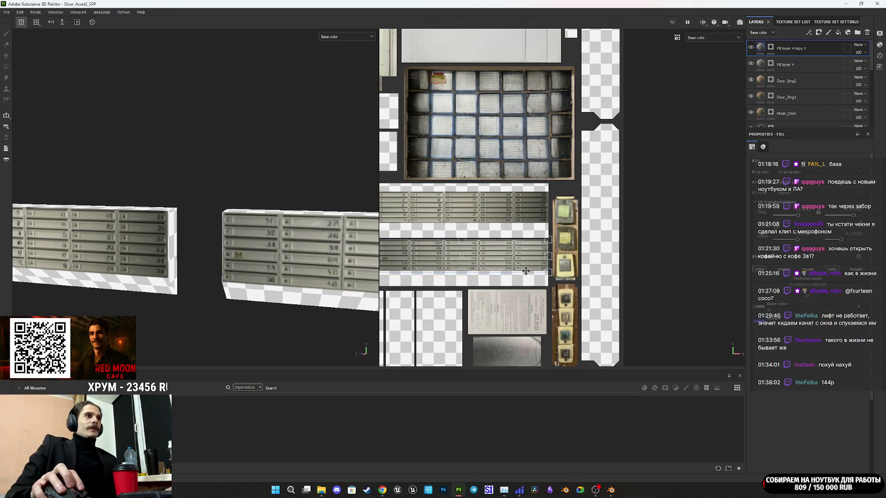
pyautogui.scroll(-3)
pyautogui.scroll(3)
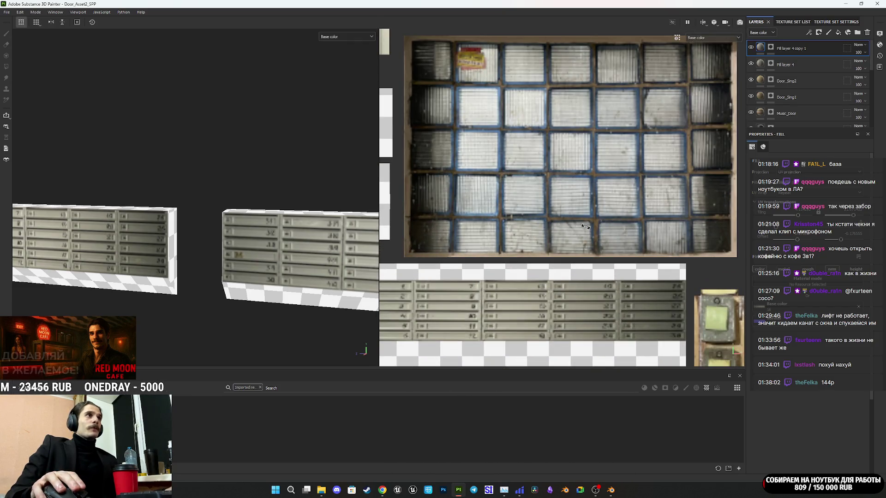
pyautogui.scroll(-3)
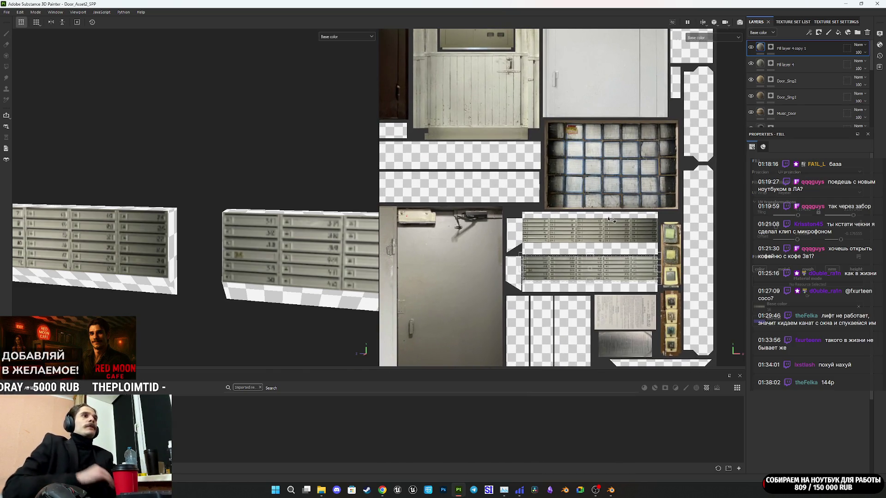
pyautogui.scroll(-3)
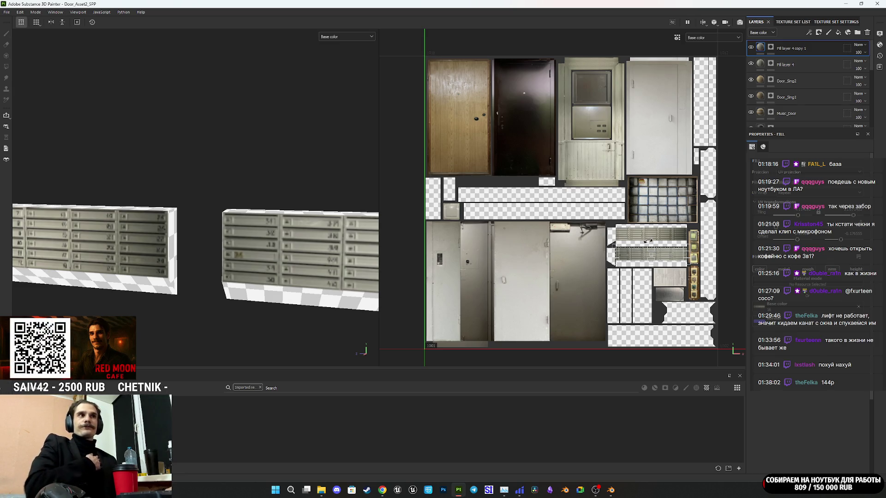
pyautogui.scroll(3)
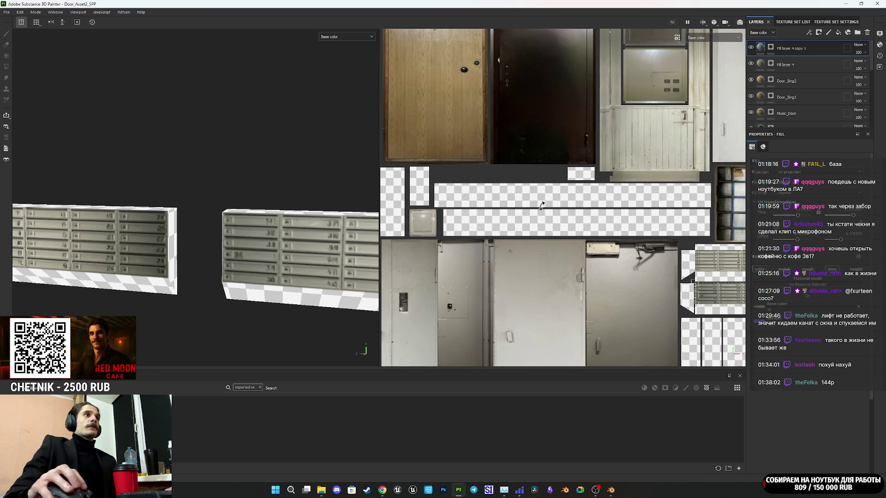
pyautogui.moveTo(662, 231); pyautogui.dragTo(491, 208)
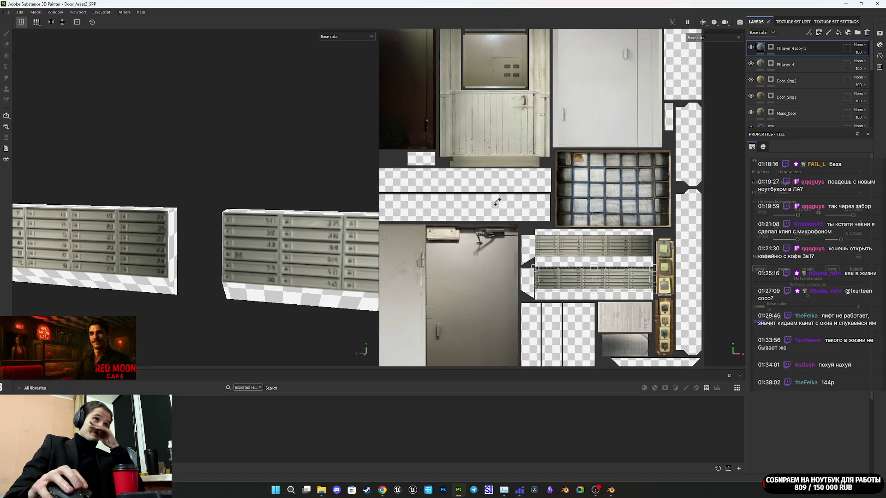
pyautogui.scroll(-3)
pyautogui.scroll(3)
pyautogui.moveTo(522, 201); pyautogui.dragTo(527, 217)
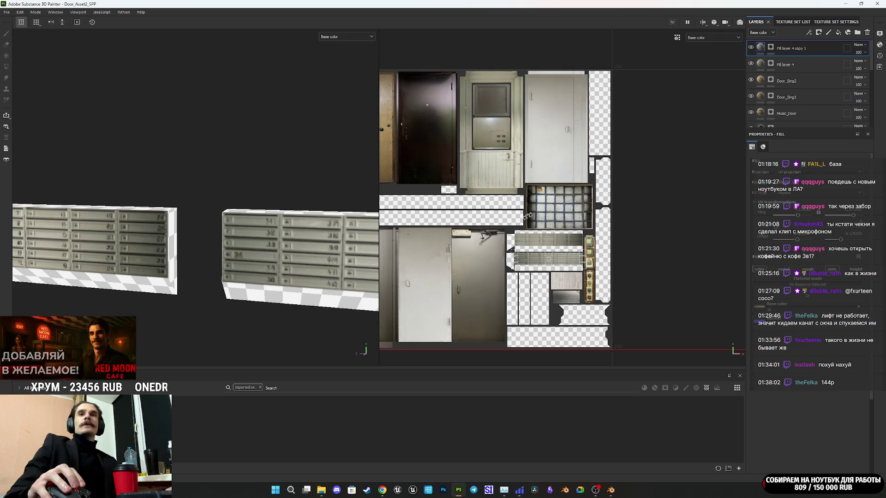
pyautogui.scroll(-3)
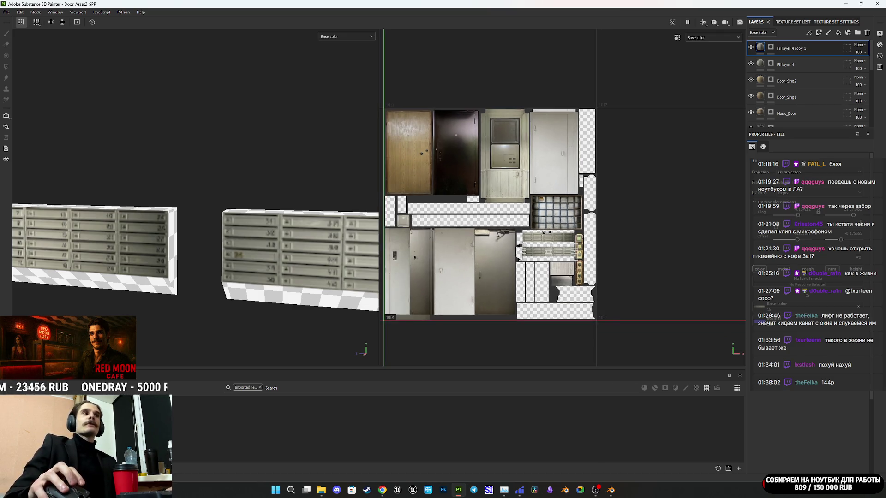
pyautogui.moveTo(547, 231); pyautogui.dragTo(596, 231)
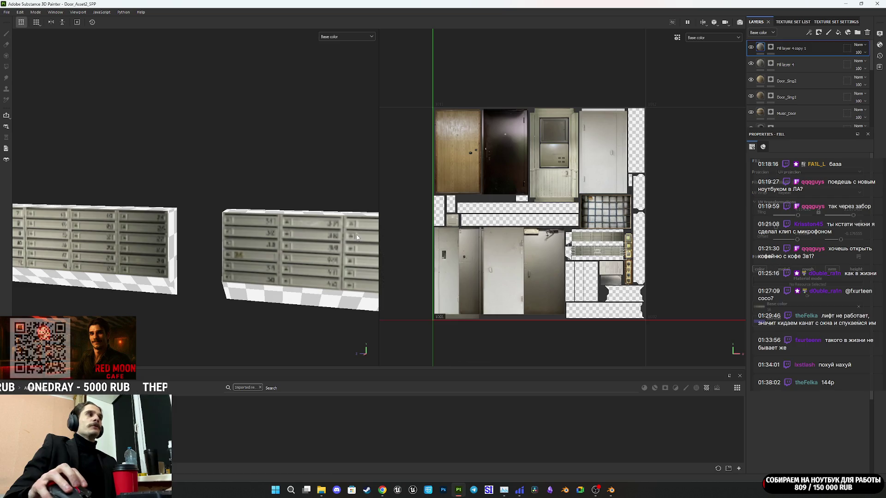
pyautogui.scroll(3)
pyautogui.scroll(3)
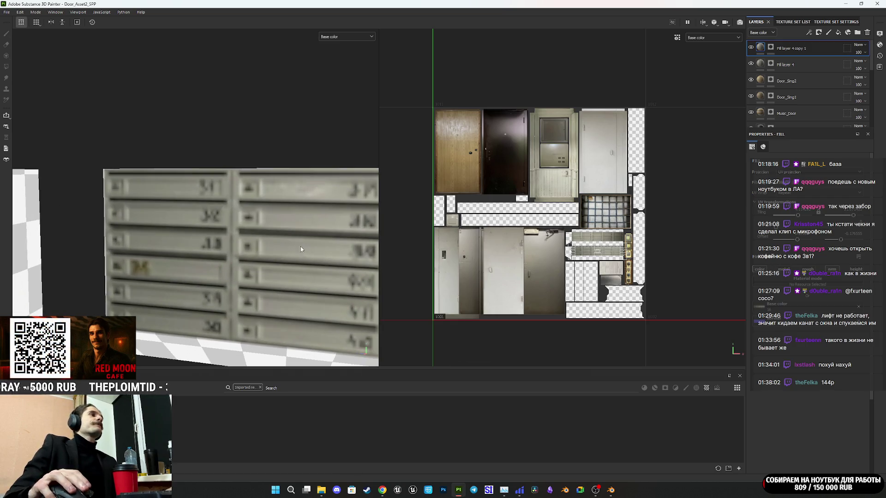
pyautogui.moveTo(313, 249); pyautogui.dragTo(257, 263)
pyautogui.scroll(3)
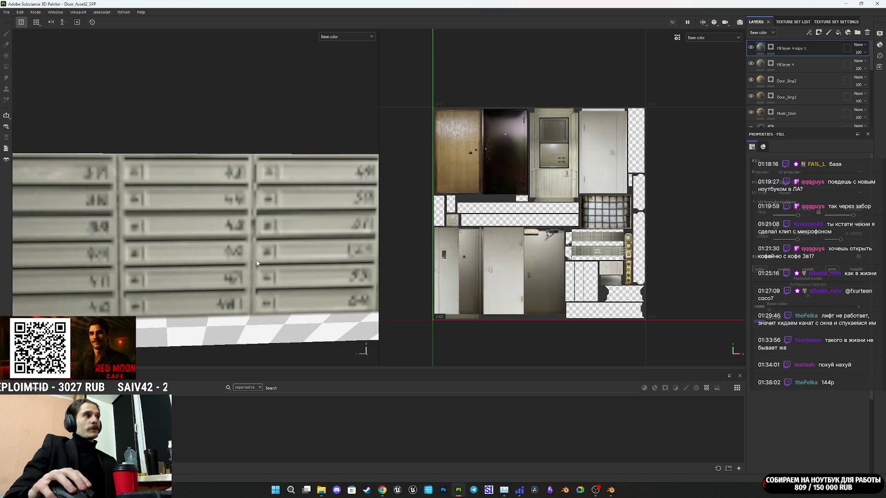
pyautogui.scroll(-3)
pyautogui.scroll(3)
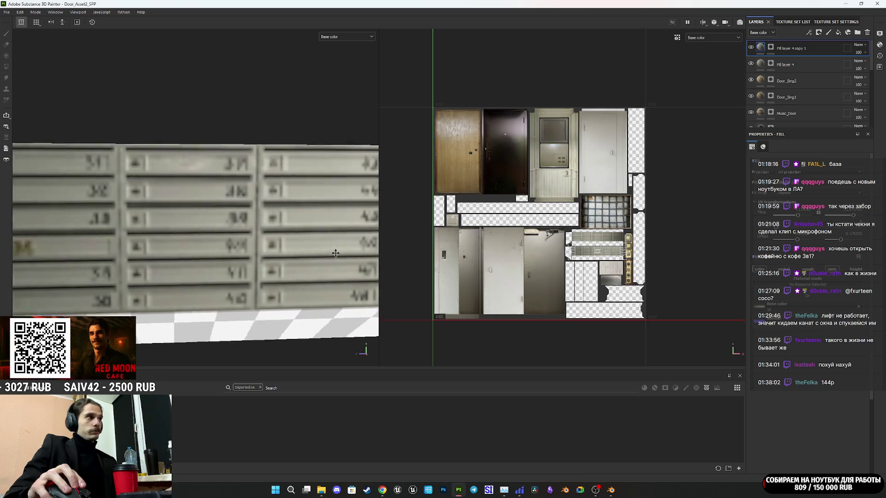
pyautogui.moveTo(151, 248); pyautogui.dragTo(241, 248)
pyautogui.moveTo(240, 248); pyautogui.dragTo(256, 249)
pyautogui.scroll(-3)
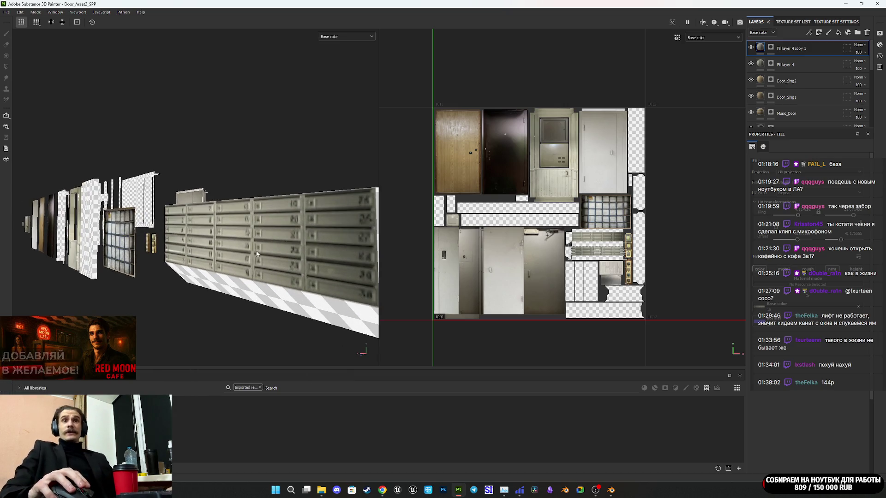
pyautogui.press('shift')
pyautogui.moveTo(280, 263); pyautogui.dragTo(302, 282)
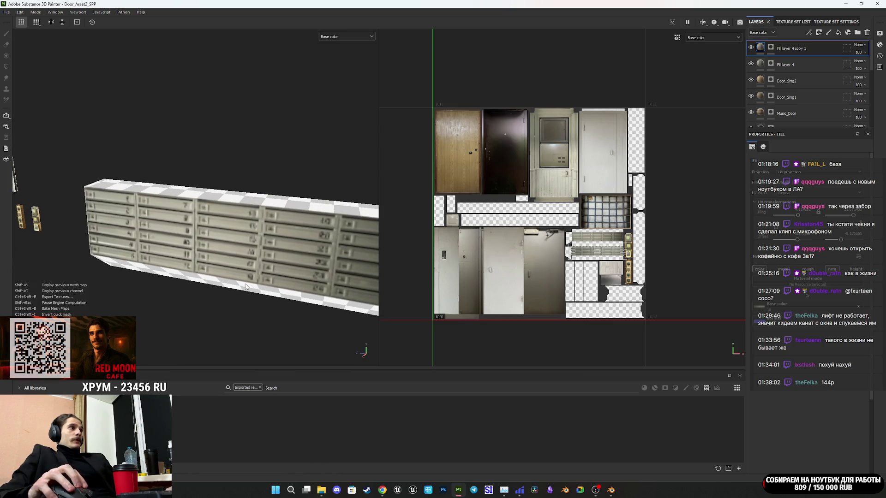
pyautogui.click(235, 286)
pyautogui.scroll(-3)
# Add a new layer folder and name it Mail_Boxes.
pyautogui.scroll(-3)
pyautogui.moveTo(256, 284); pyautogui.dragTo(381, 296)
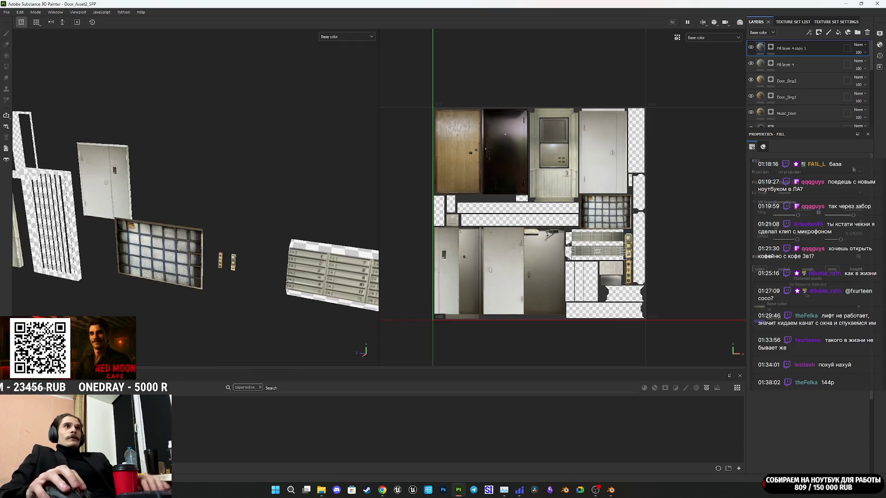
pyautogui.doubleClick(785, 65)
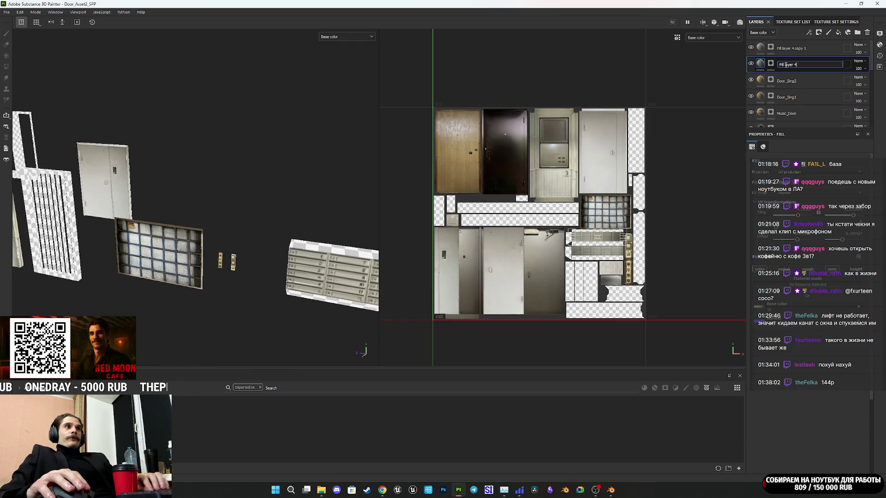
pyautogui.press('Return')
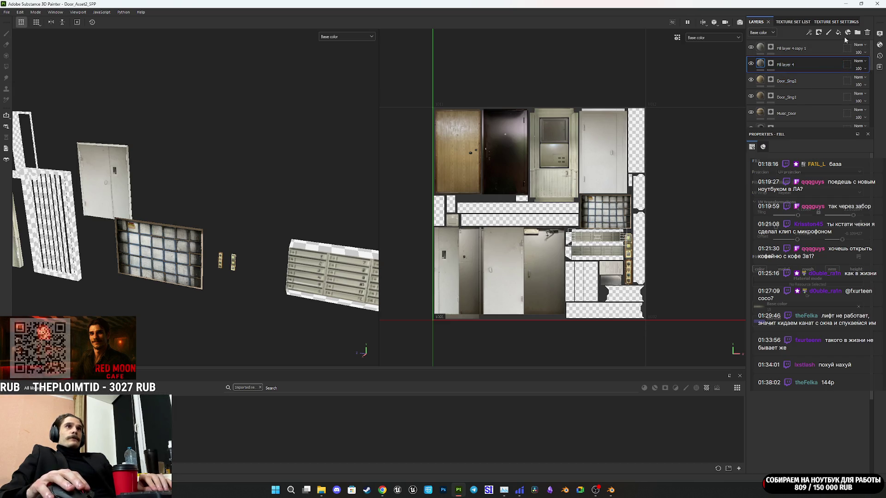
pyautogui.click(858, 33)
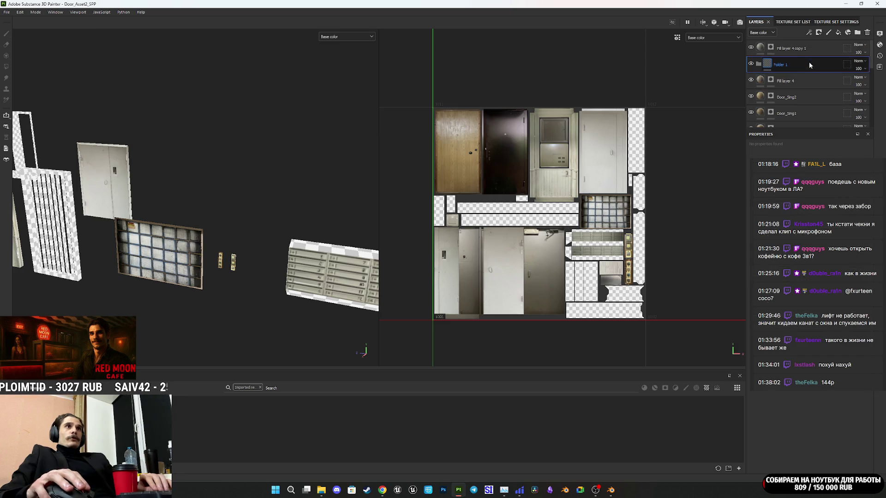
pyautogui.doubleClick(783, 65)
pyautogui.write('Hall')
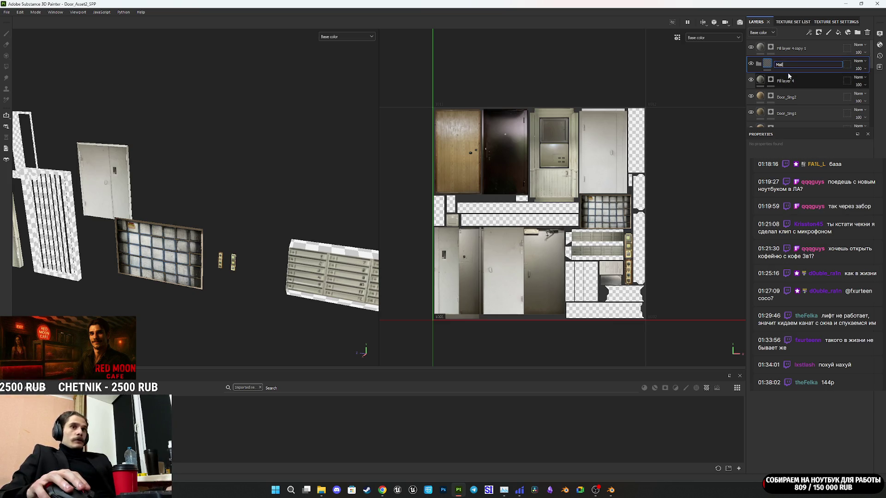
pyautogui.write('_Boxes')
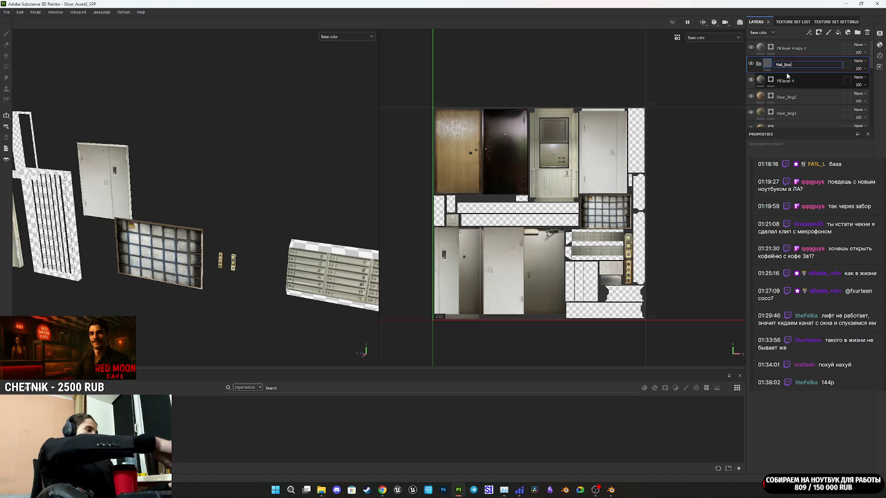
pyautogui.press('Return')
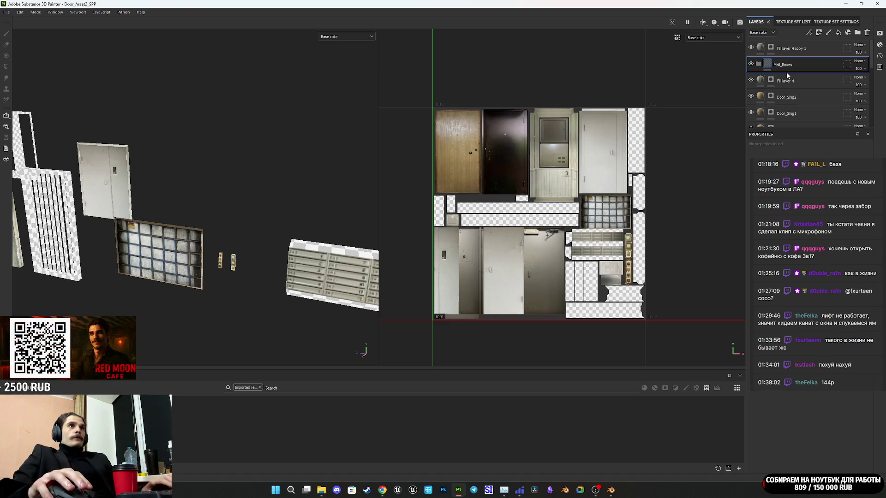
# Move Fill layer 4 and Fill layer 4 copy 1 into the Mail_Boxes folder.
pyautogui.moveTo(817, 77); pyautogui.dragTo(811, 60)
pyautogui.click(758, 48)
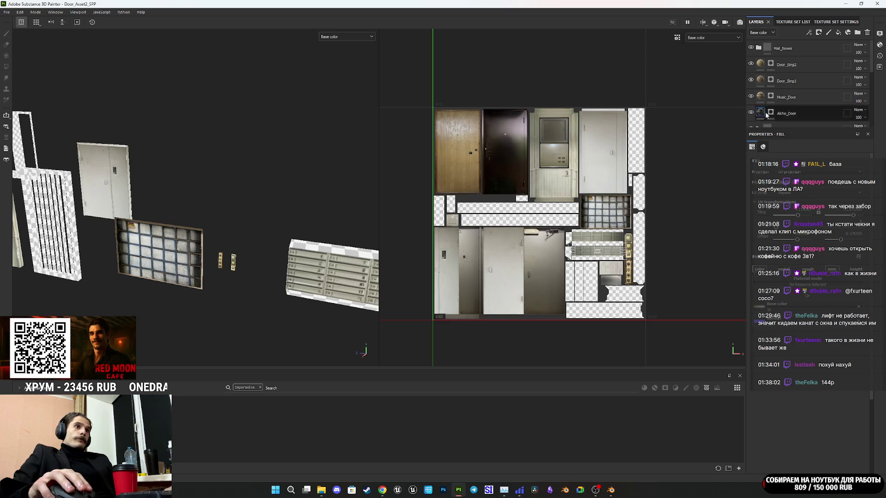
pyautogui.click(761, 49)
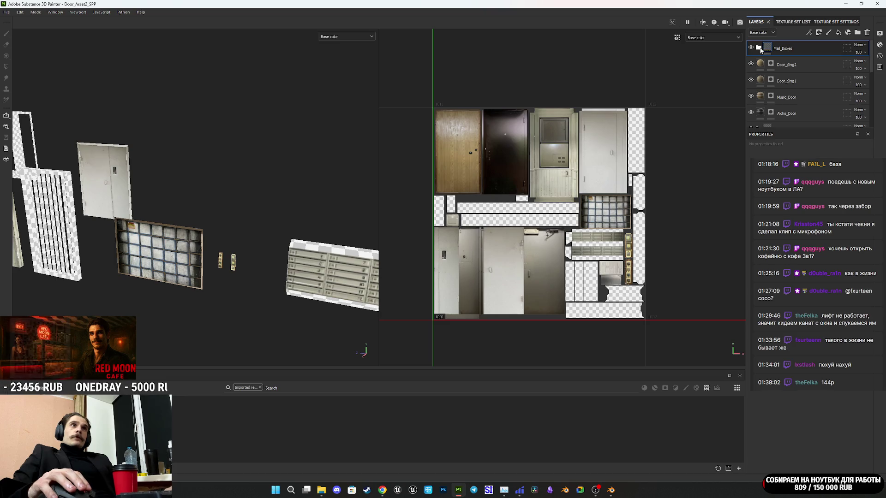
pyautogui.moveTo(272, 254); pyautogui.dragTo(344, 306)
pyautogui.scroll(3)
pyautogui.scroll(3)
pyautogui.scroll(3)
pyautogui.moveTo(246, 279); pyautogui.dragTo(279, 293)
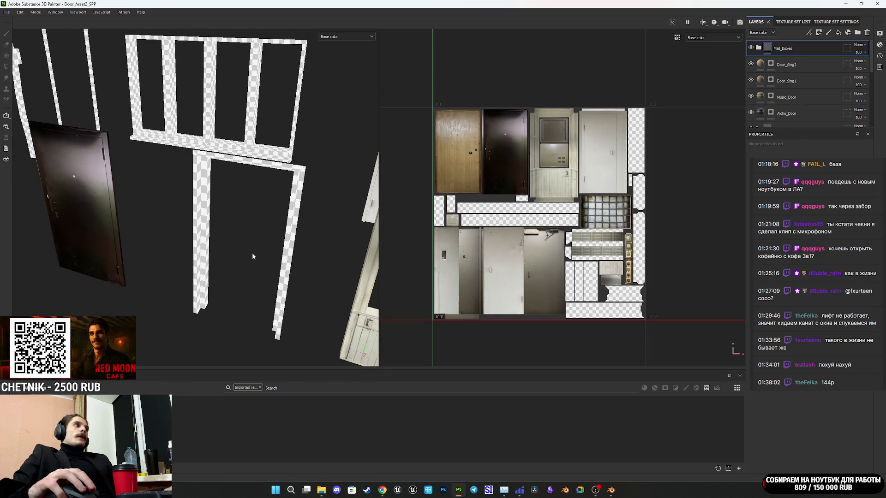
pyautogui.moveTo(199, 232); pyautogui.dragTo(153, 219)
pyautogui.scroll(3)
pyautogui.scroll(-3)
pyautogui.moveTo(255, 250); pyautogui.dragTo(241, 261)
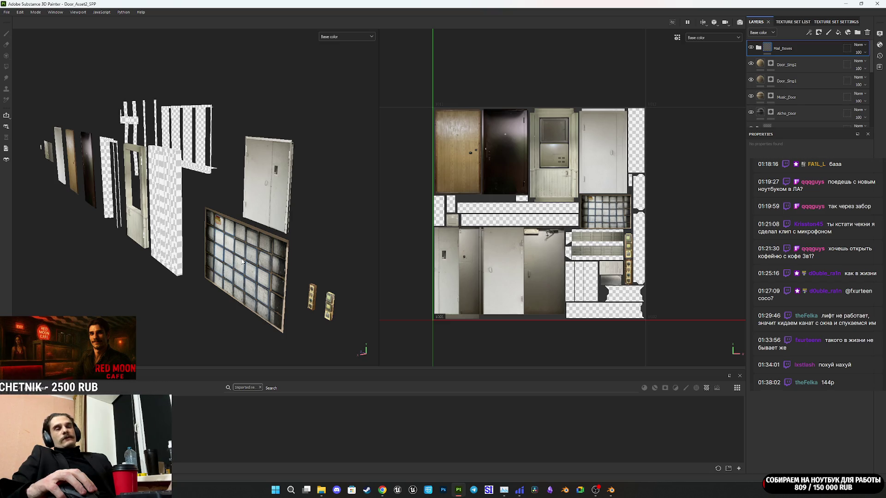
pyautogui.scroll(3)
pyautogui.moveTo(241, 267); pyautogui.dragTo(274, 218)
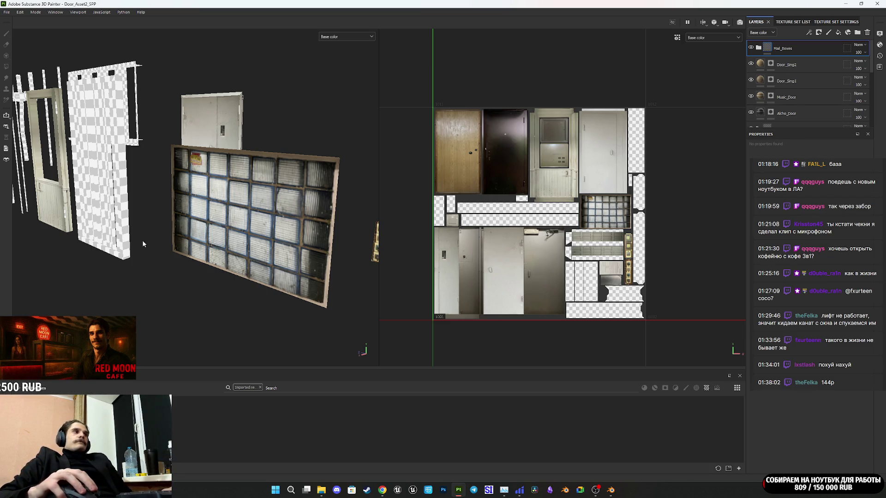
pyautogui.scroll(-3)
pyautogui.moveTo(166, 198); pyautogui.dragTo(236, 282)
pyautogui.scroll(3)
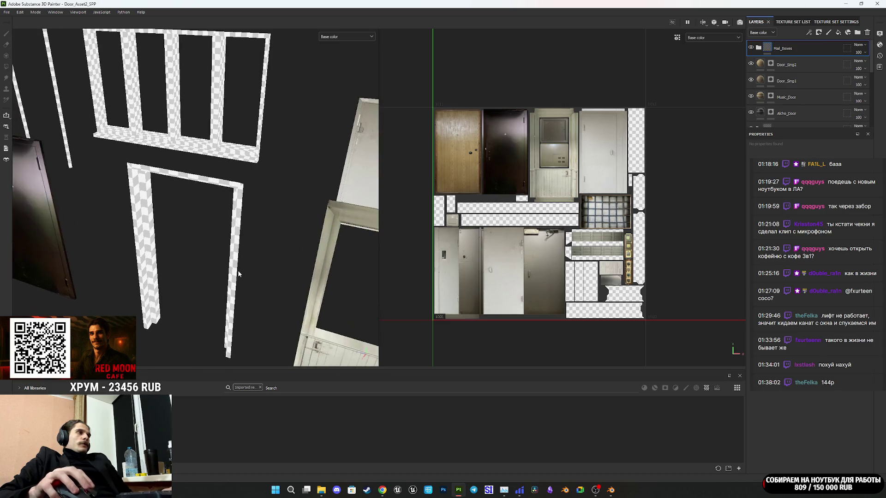
pyautogui.moveTo(529, 265); pyautogui.dragTo(565, 273)
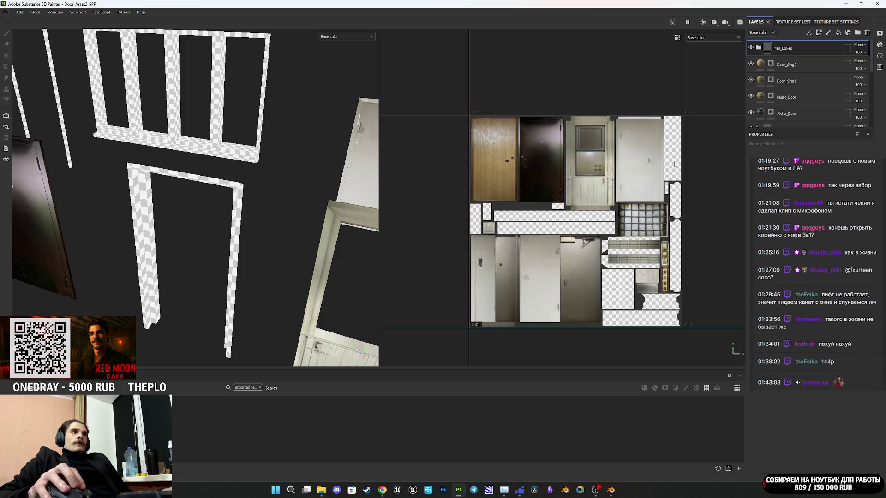
# Pan and zoom around the UV texture sheet to inspect the small checker patch.
pyautogui.scroll(3)
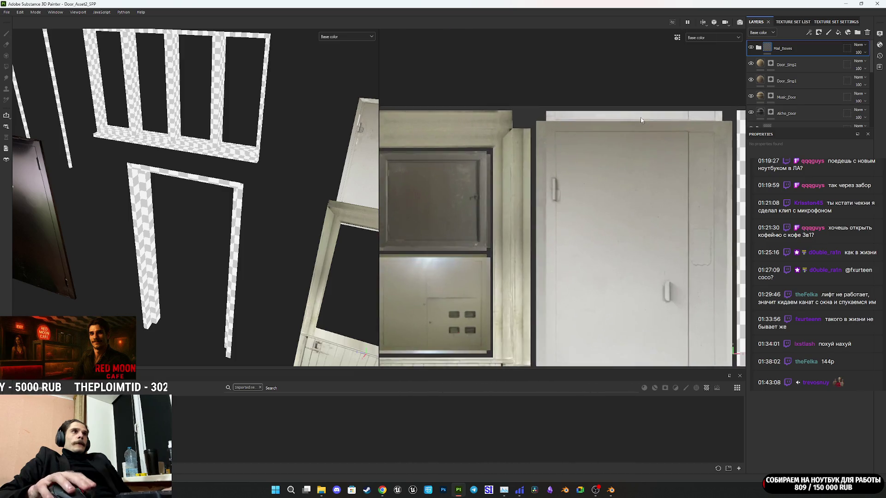
pyautogui.scroll(-3)
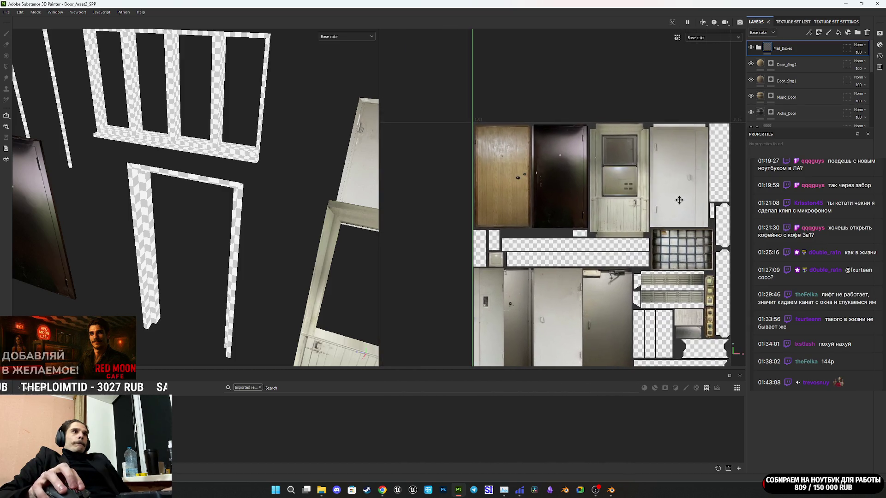
pyautogui.moveTo(639, 252); pyautogui.dragTo(647, 224)
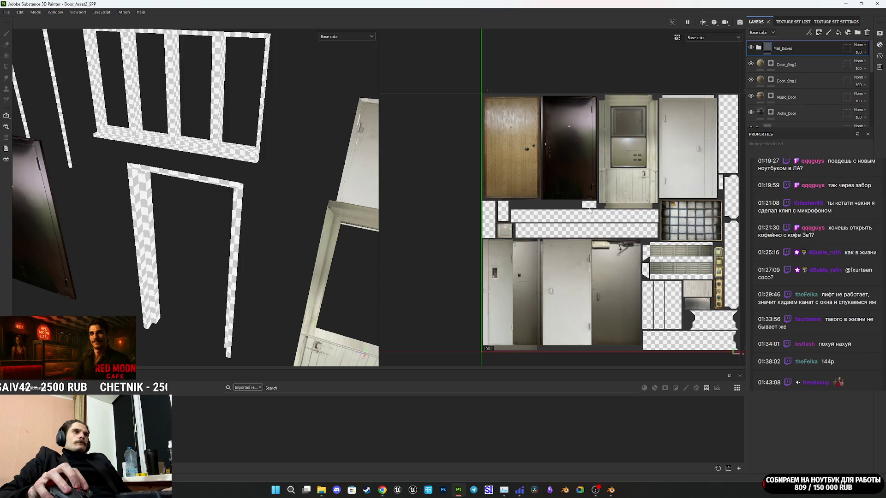
pyautogui.scroll(3)
pyautogui.scroll(3)
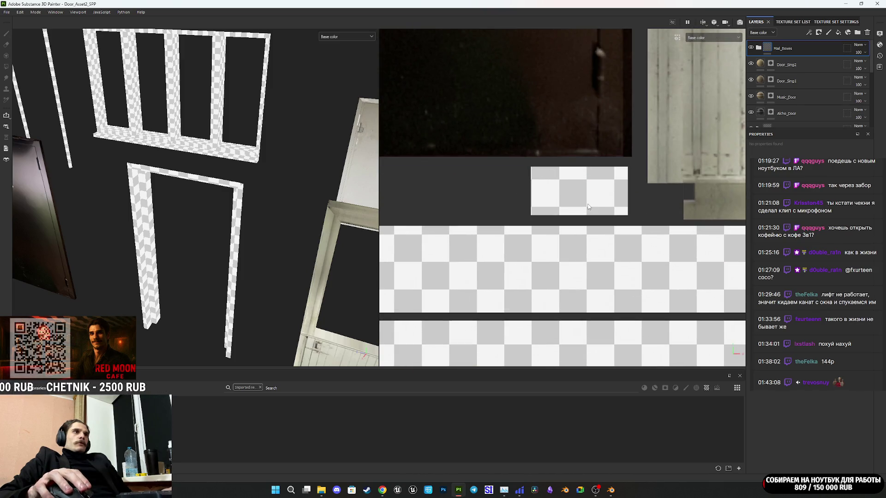
pyautogui.moveTo(251, 224); pyautogui.dragTo(295, 233)
pyautogui.scroll(-3)
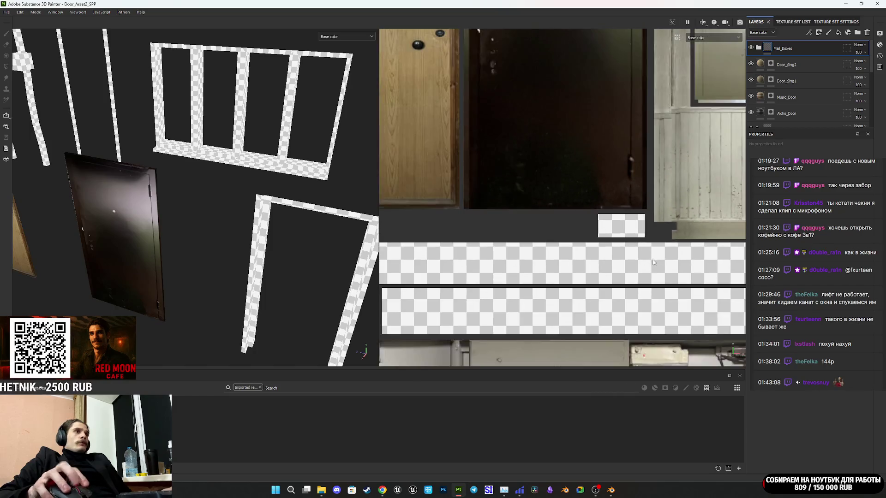
pyautogui.scroll(3)
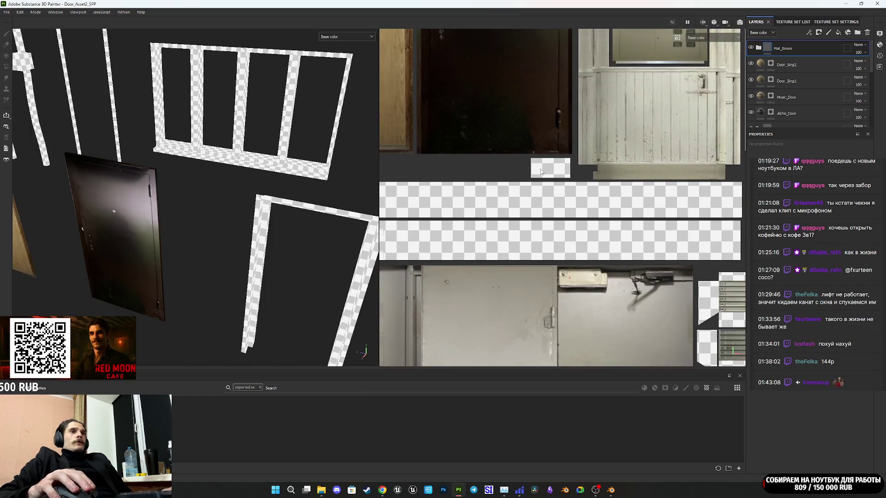
pyautogui.scroll(-3)
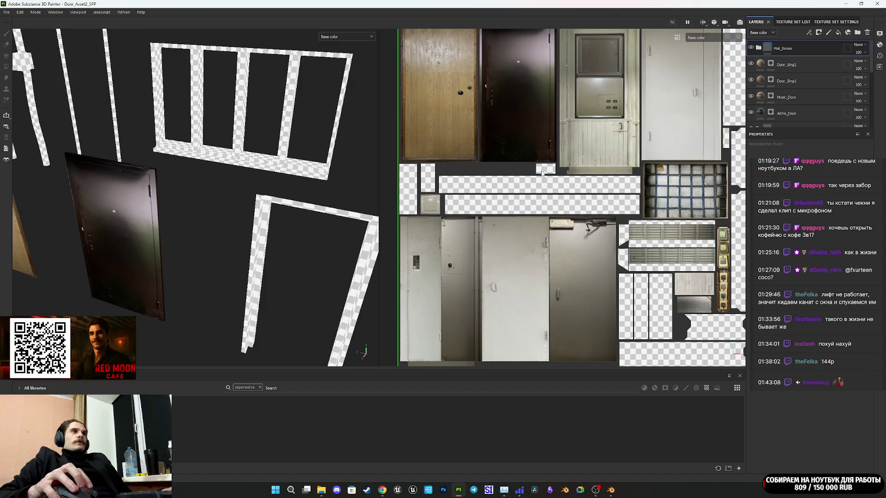
pyautogui.scroll(3)
pyautogui.moveTo(542, 172); pyautogui.dragTo(612, 213)
pyautogui.scroll(3)
pyautogui.scroll(-3)
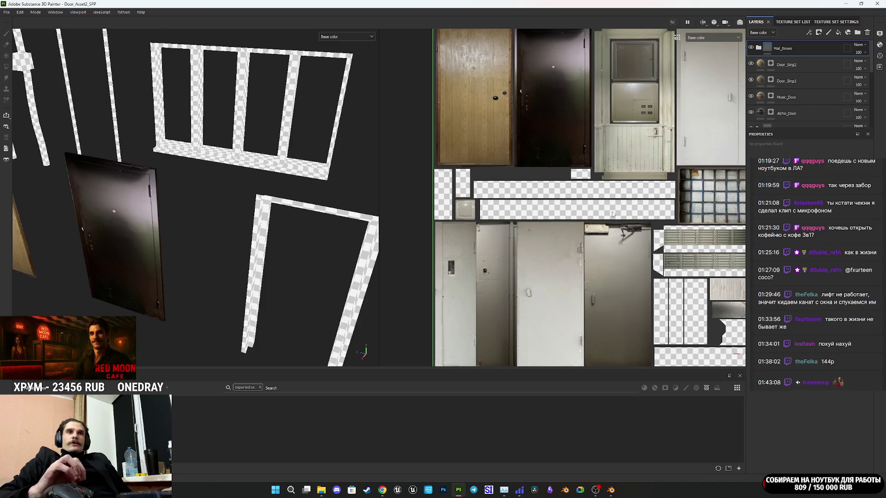
pyautogui.scroll(-3)
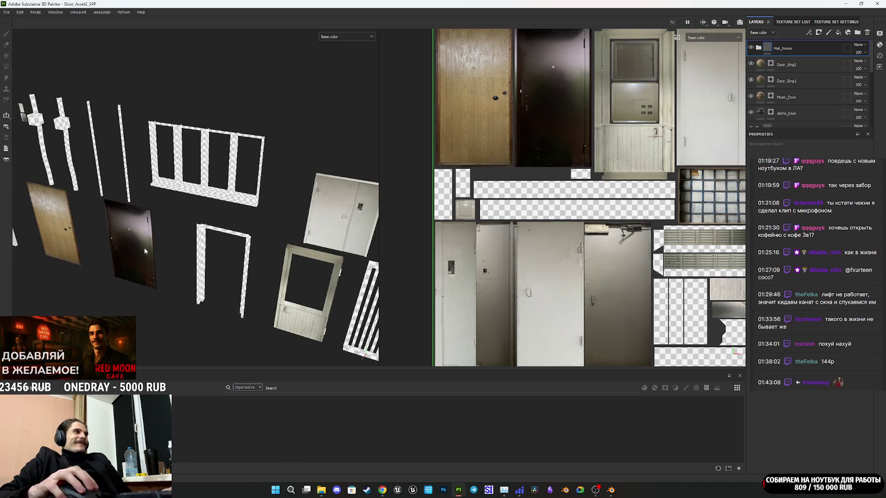
# Check the doors in 3D, then close Substance Painter and the NormalMap-Online tab.
pyautogui.moveTo(229, 274); pyautogui.dragTo(231, 284)
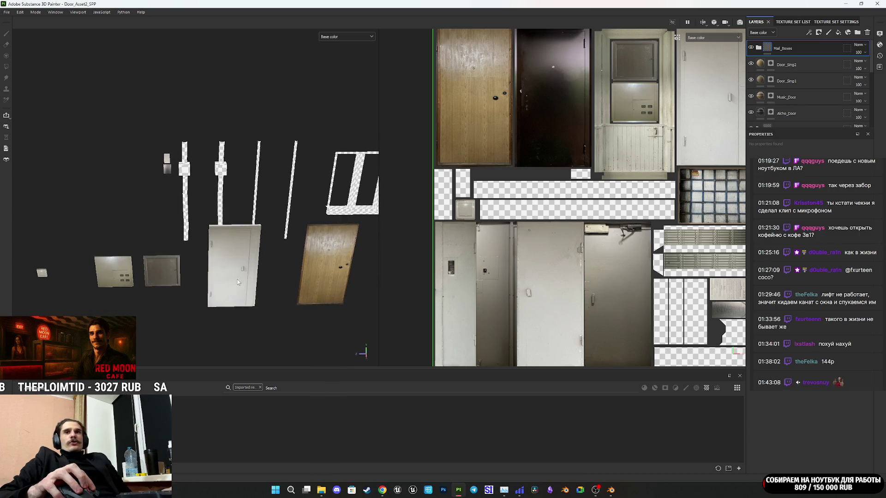
pyautogui.moveTo(325, 263); pyautogui.dragTo(227, 270)
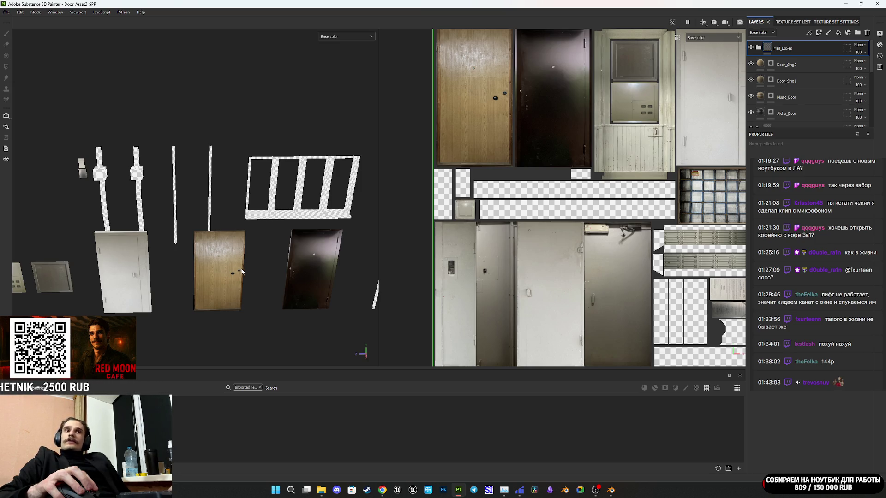
pyautogui.scroll(3)
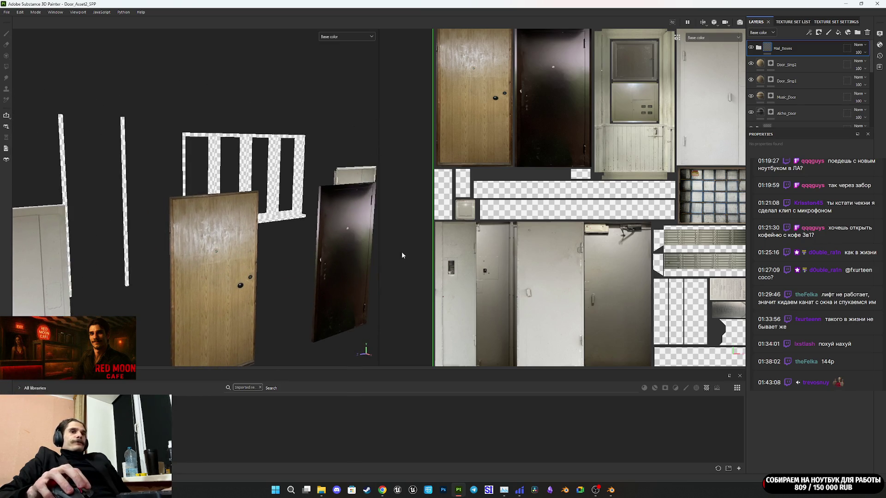
pyautogui.moveTo(380, 259); pyautogui.dragTo(362, 264)
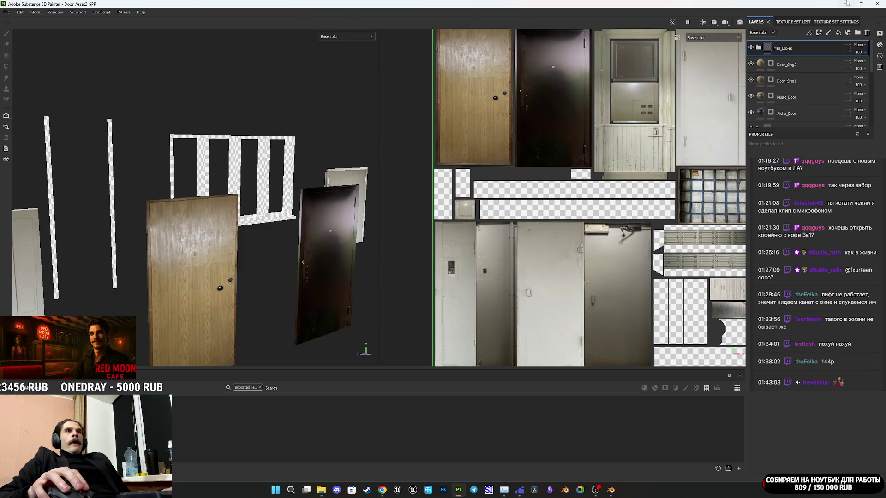
pyautogui.click(881, 4)
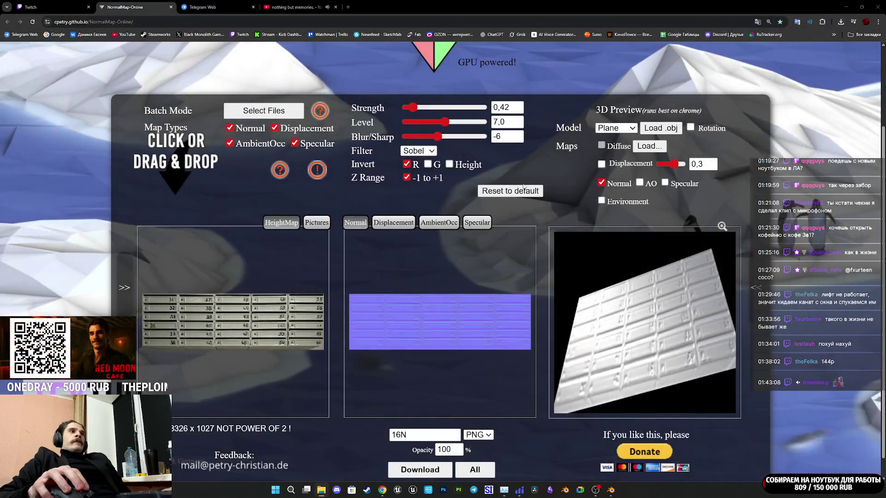
pyautogui.click(171, 7)
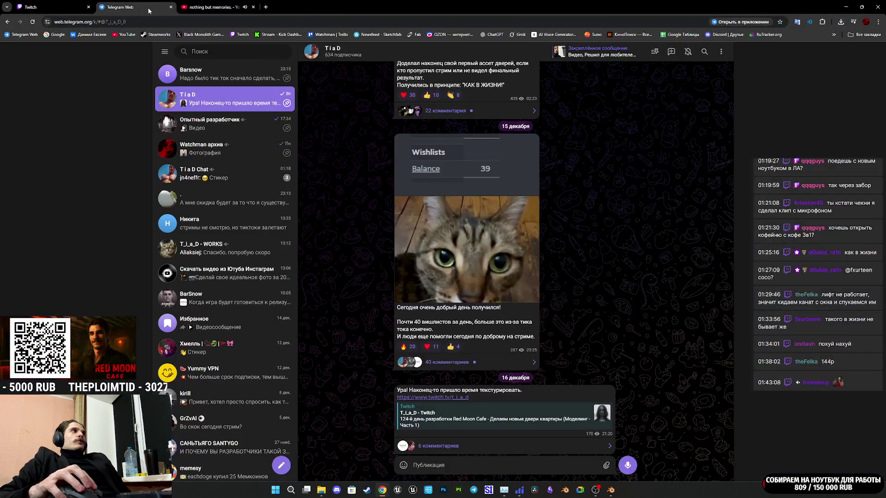
# View the cat video full-screen, then close the media viewer.
pyautogui.click(500, 255)
pyautogui.click(615, 273)
pyautogui.click(498, 257)
pyautogui.scroll(3)
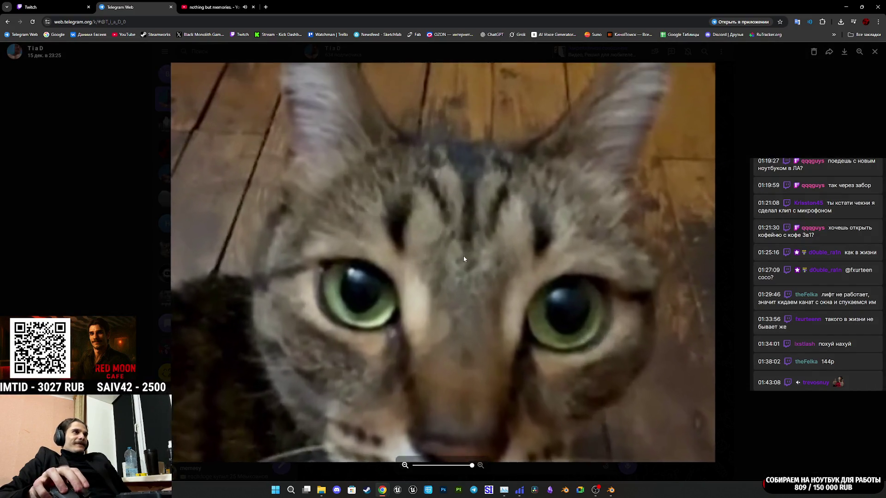
pyautogui.scroll(-3)
pyautogui.press('Escape')
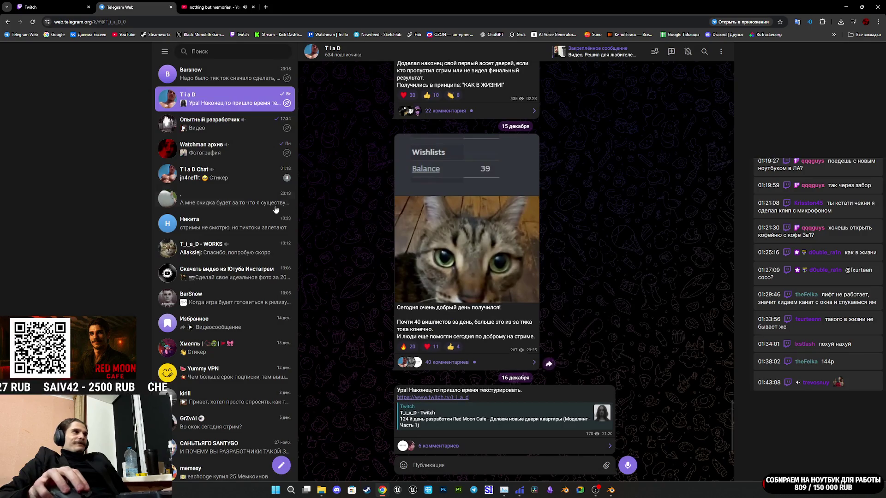
# Open the group chat, heart-react to the kitchen render message, and view the image.
pyautogui.click(249, 184)
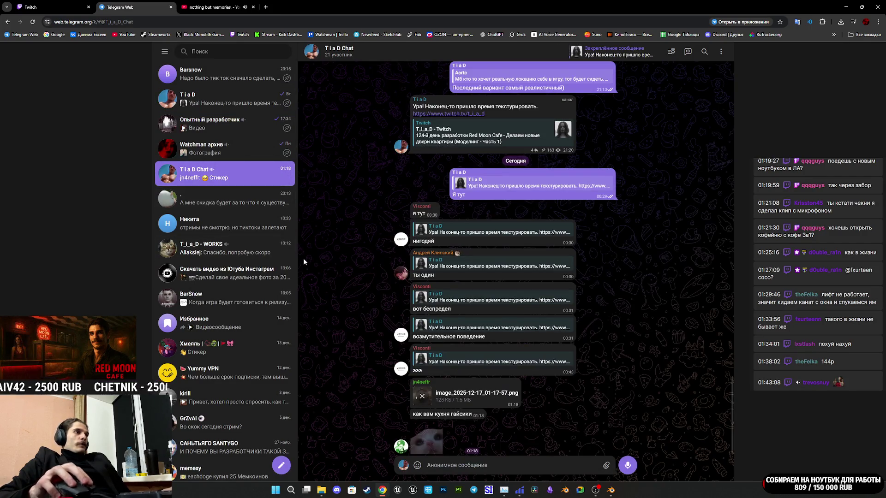
pyautogui.click(478, 395)
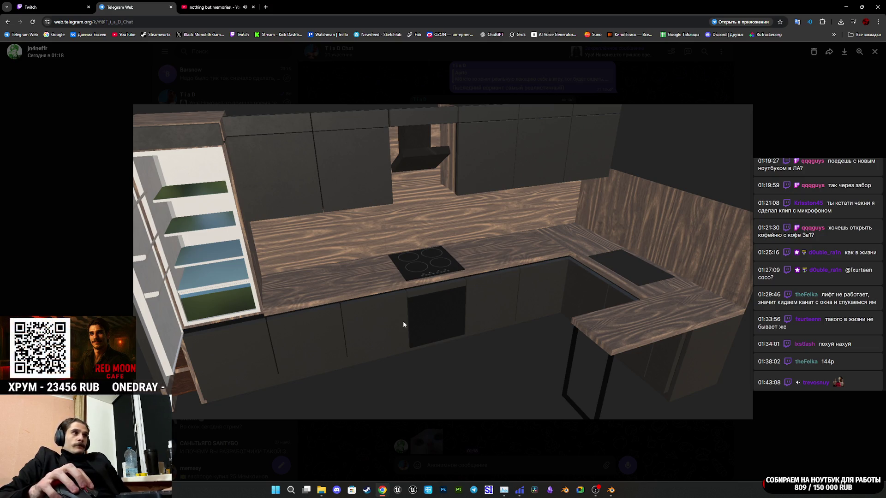
pyautogui.click(656, 437)
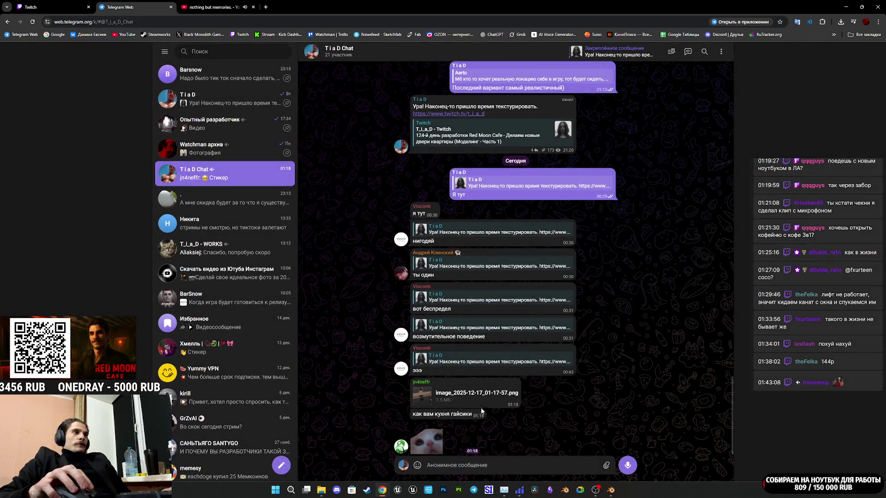
pyautogui.doubleClick(463, 413)
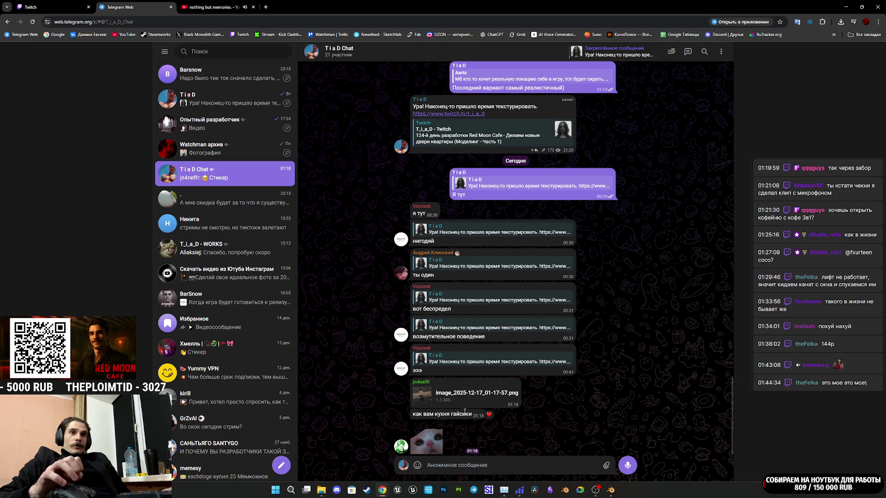
pyautogui.doubleClick(447, 409)
pyautogui.doubleClick(448, 409)
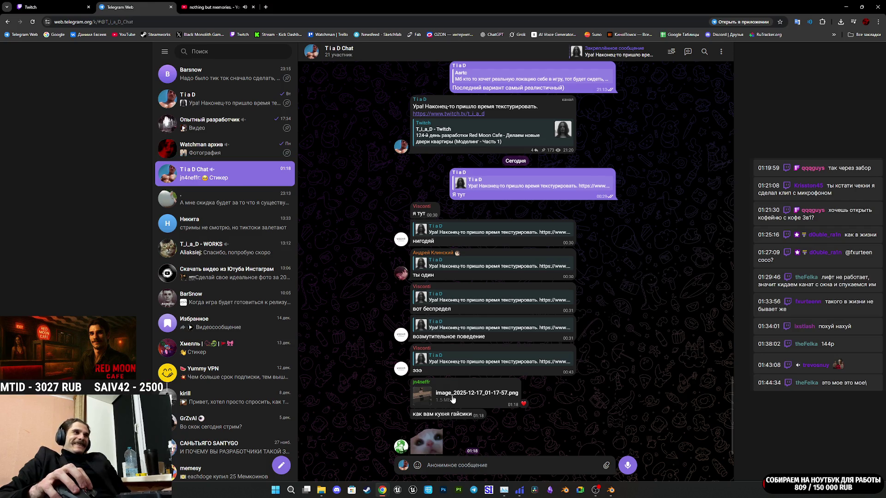
pyautogui.click(452, 398)
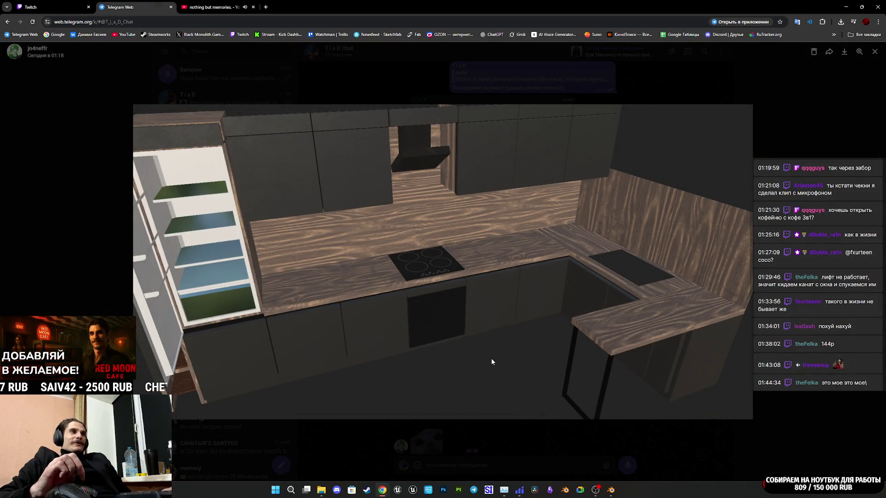